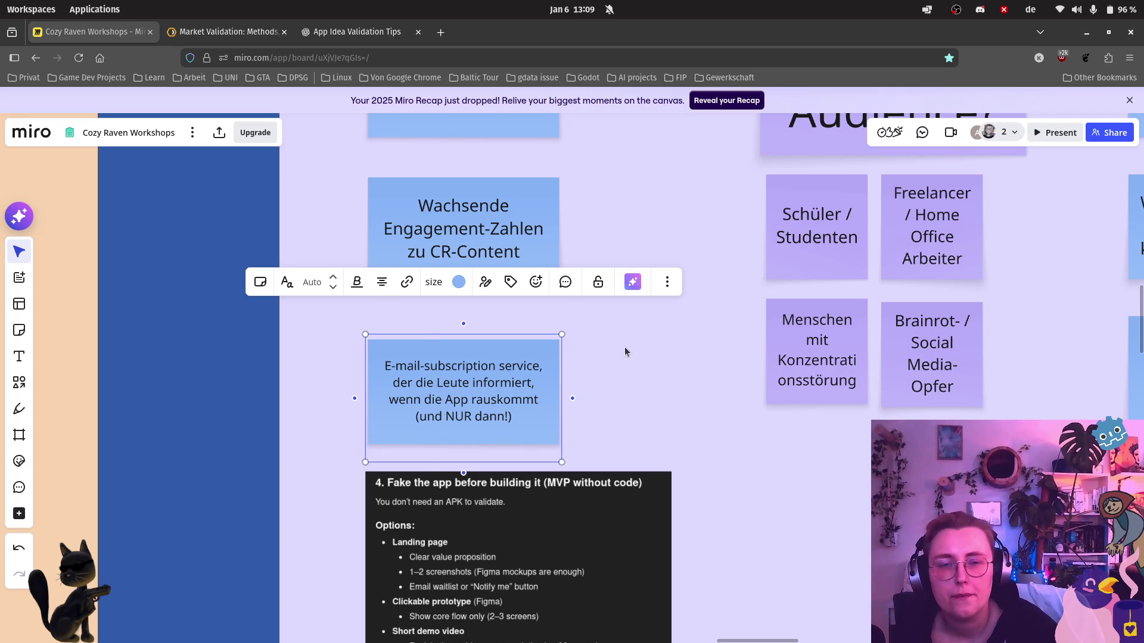
Open the e-mail-subscription note's text for editing, then exit and deselect it.
scroll(678, 387, "down", 3)
scroll(612, 398, "right", 2)
scroll(512, 381, "up", 5)
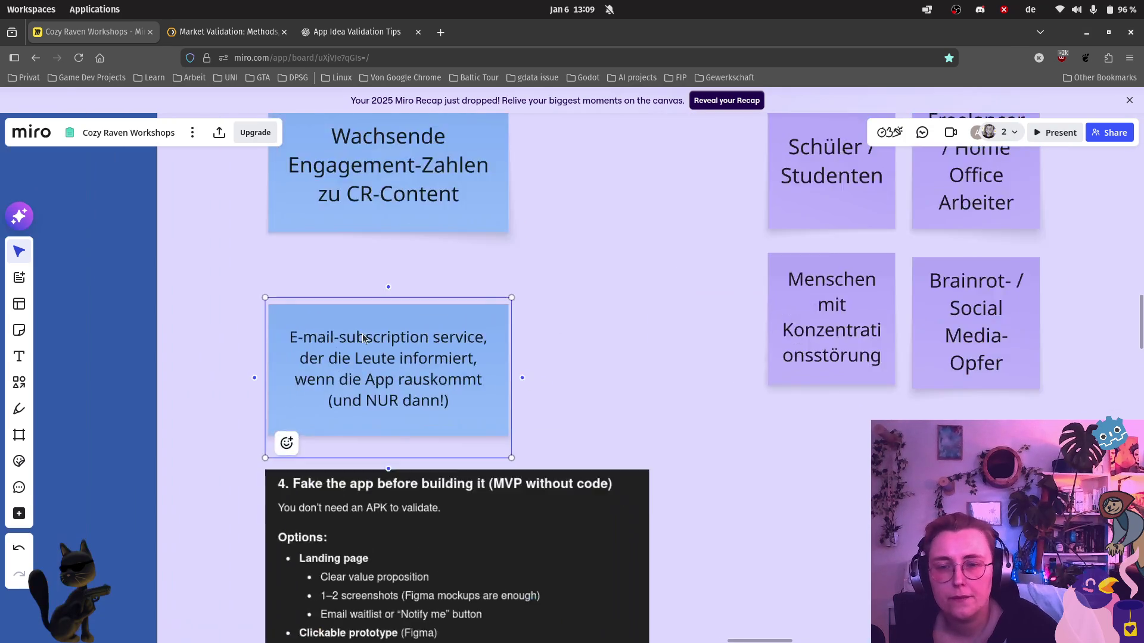
double_click(499, 435)
scroll(588, 444, "down", 1)
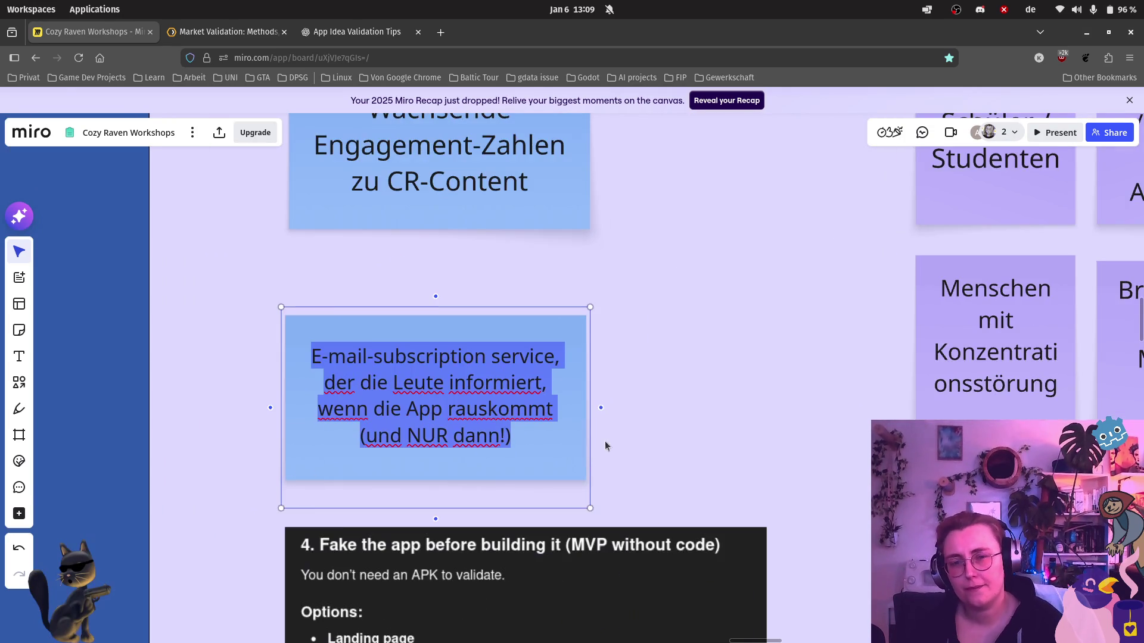
scroll(762, 380, "down", 3)
scroll(686, 367, "up", 2)
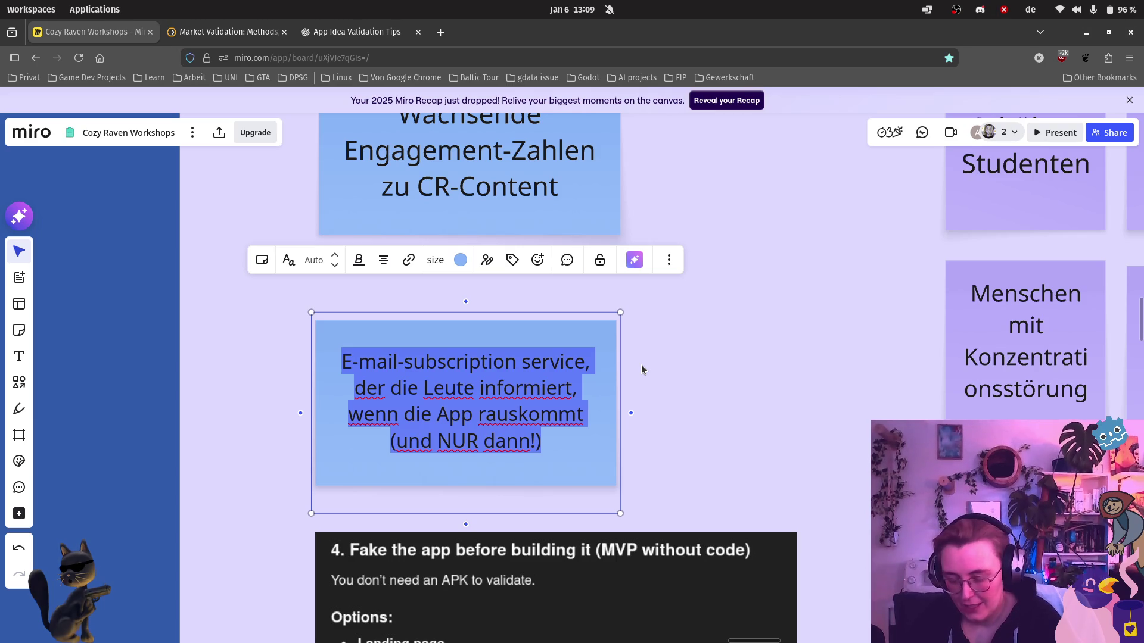
key("ctrl+c")
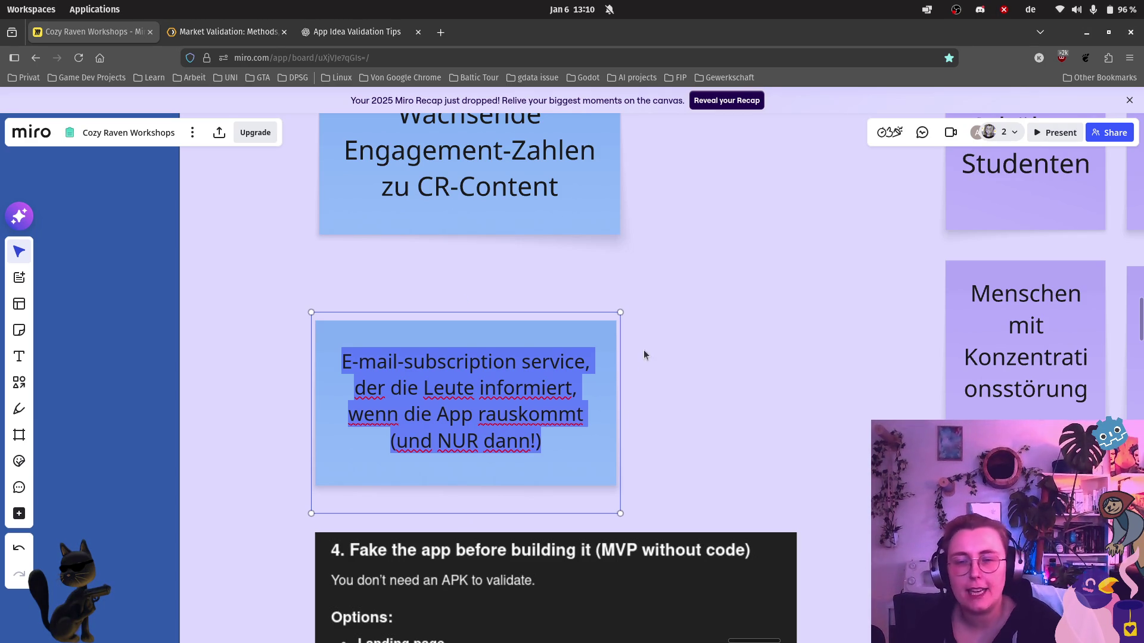
left_click(644, 355)
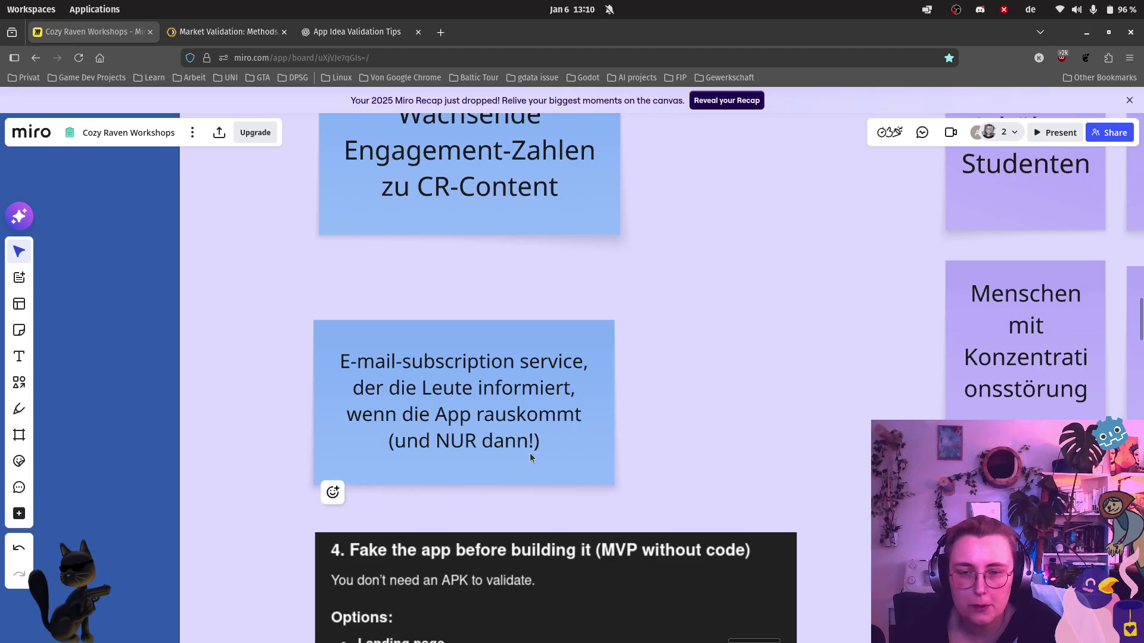
Move the e-mail-subscription note just beneath the Engagement note and duplicate it.
left_click_drag(530, 454, 534, 396)
left_click(598, 392)
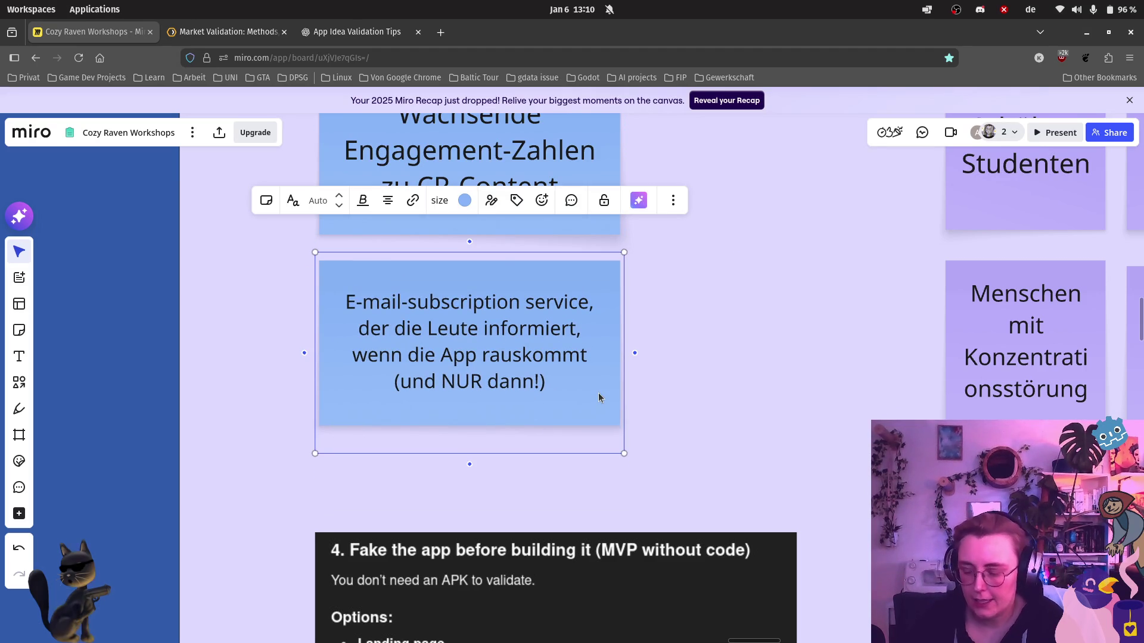
key("ctrl+d")
scroll(598, 366, "down", 2)
Place the copy right of the e-mail note and change its text to "Like the idea"-Button.
left_click_drag(238, 343, 760, 364)
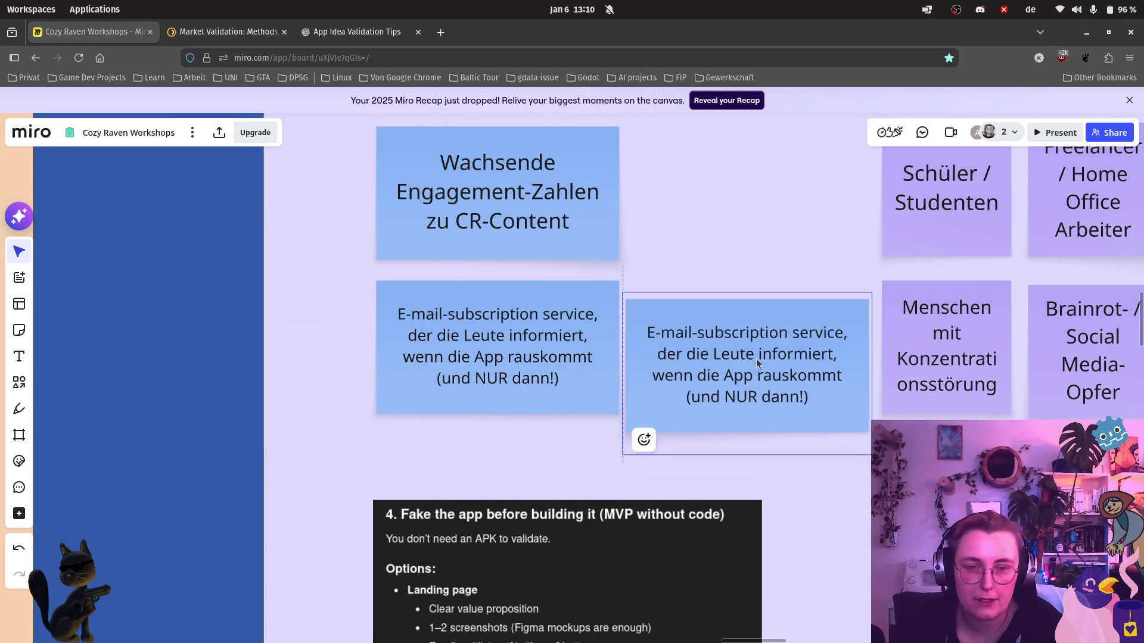
double_click(795, 356)
left_click(822, 401)
left_click_drag(822, 401, 617, 314)
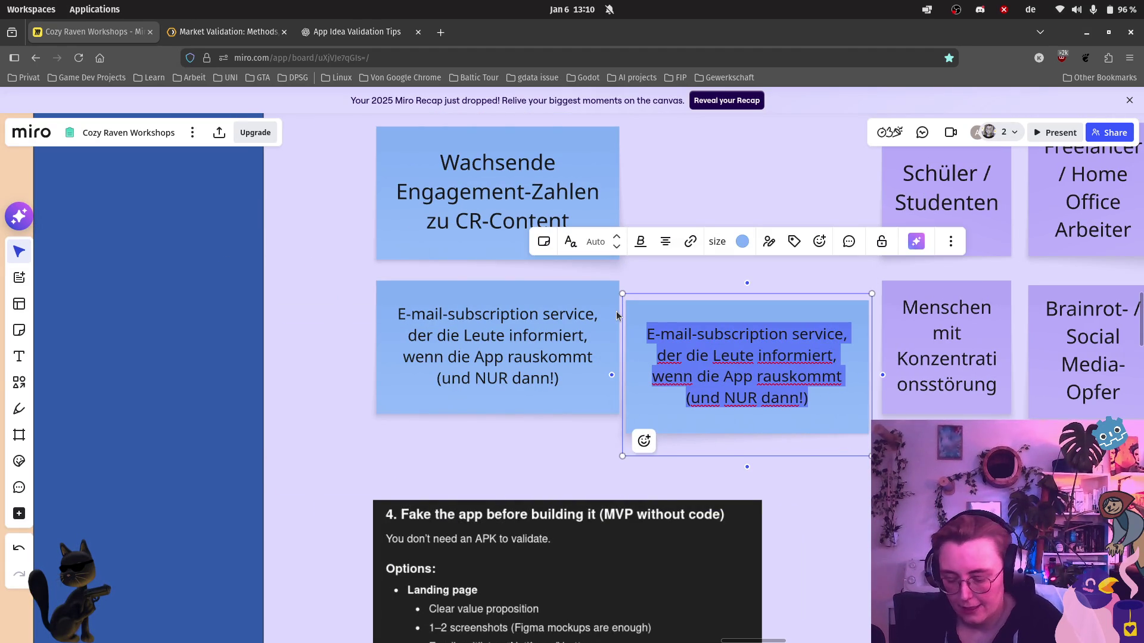
type("Like-Button")
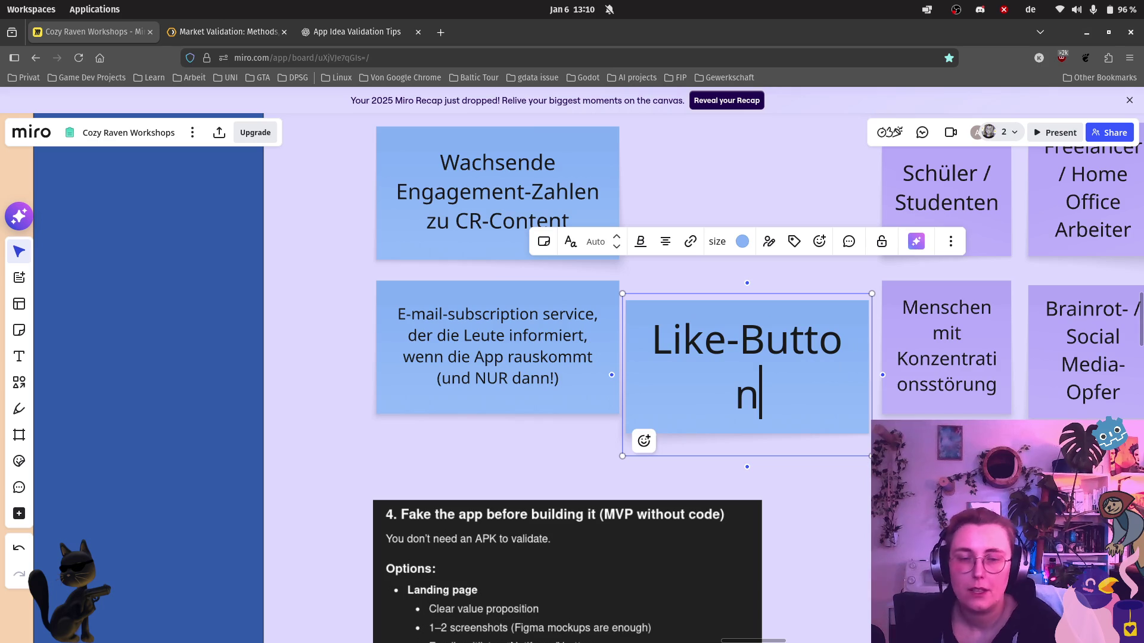
left_click(648, 346)
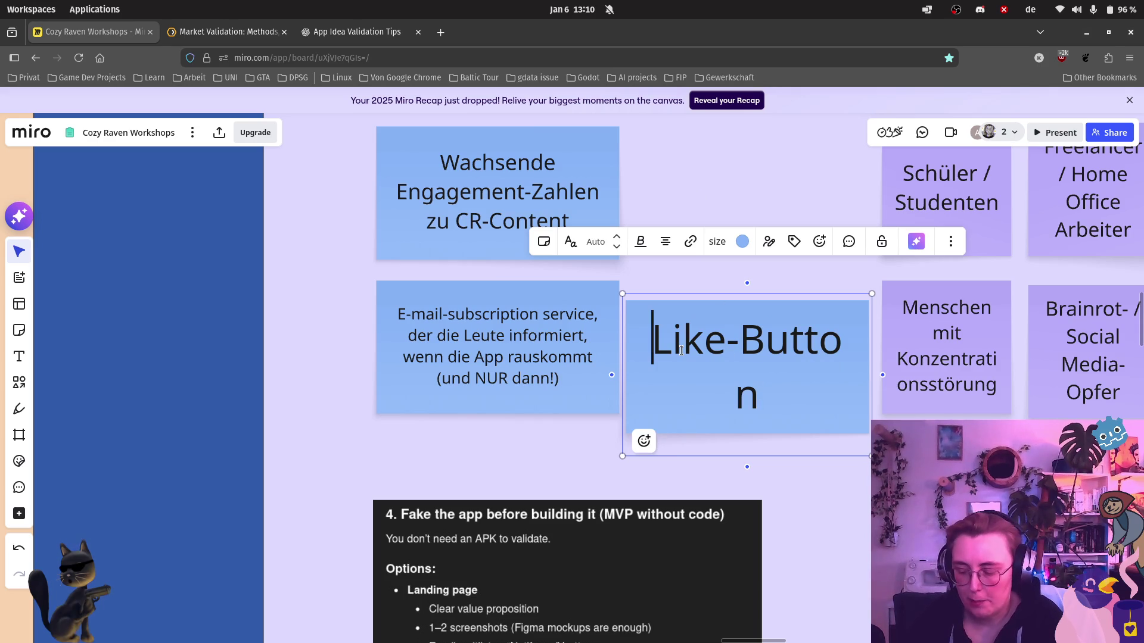
type("\"")
left_click(736, 340)
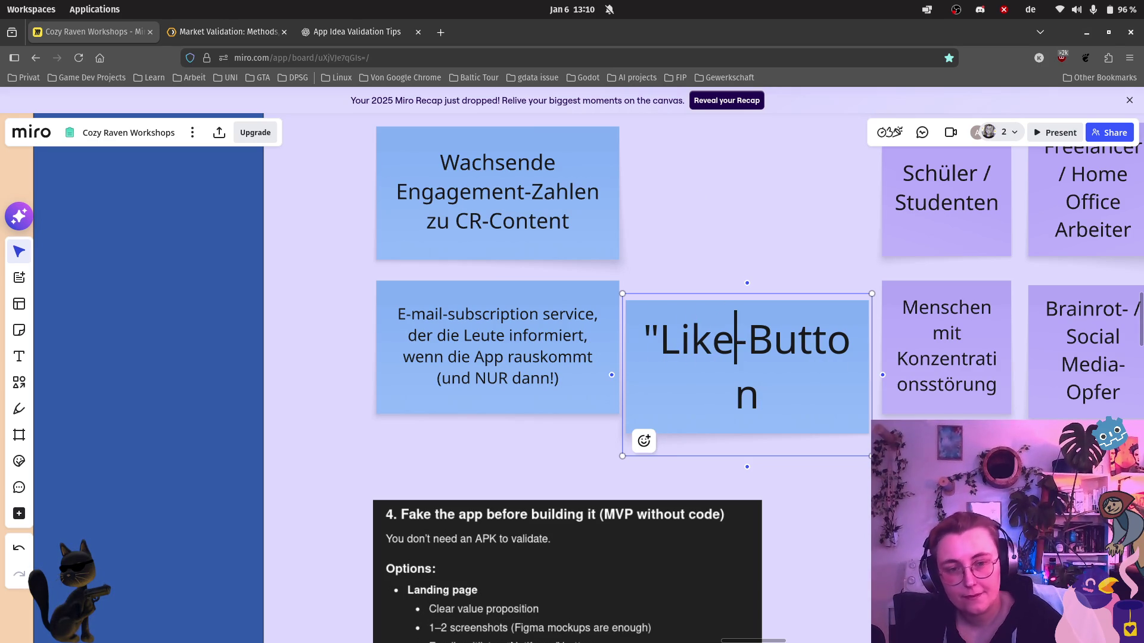
type("the idea")
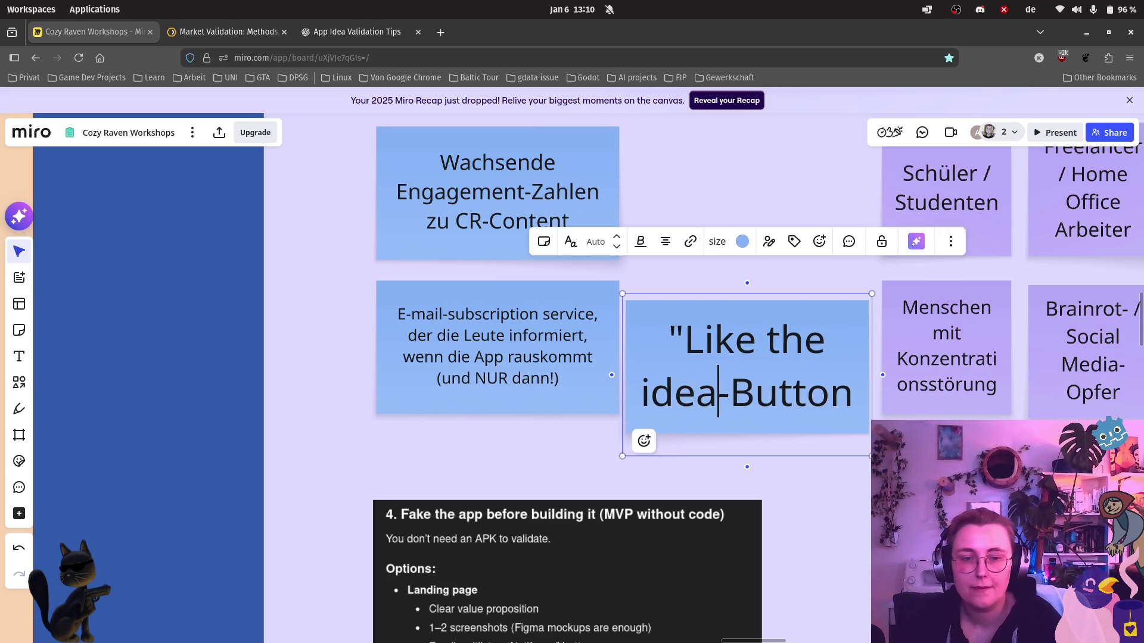
type("\"")
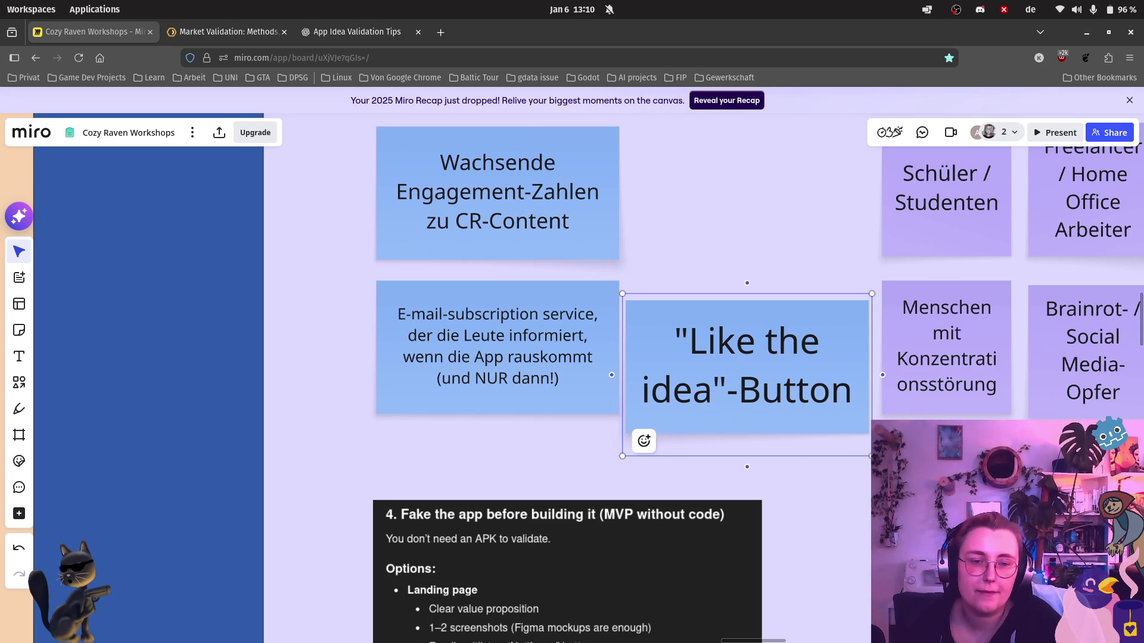
Shrink the "Like the idea"-Button note to a smaller size.
left_click_drag(872, 457, 778, 406)
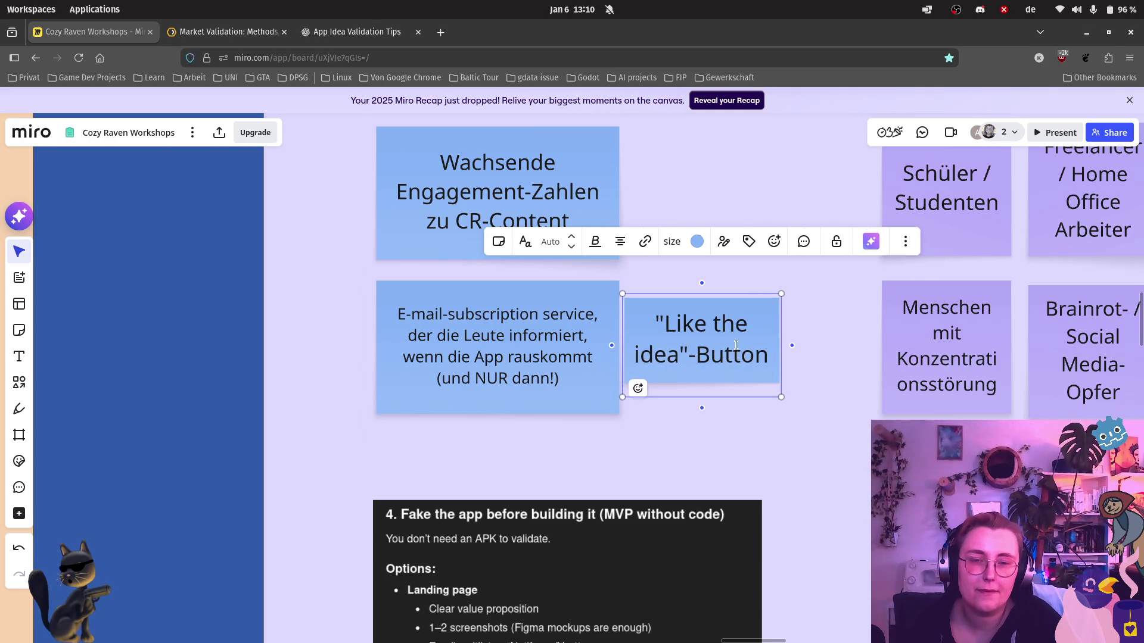
left_click(861, 459)
scroll(860, 459, "right", 8)
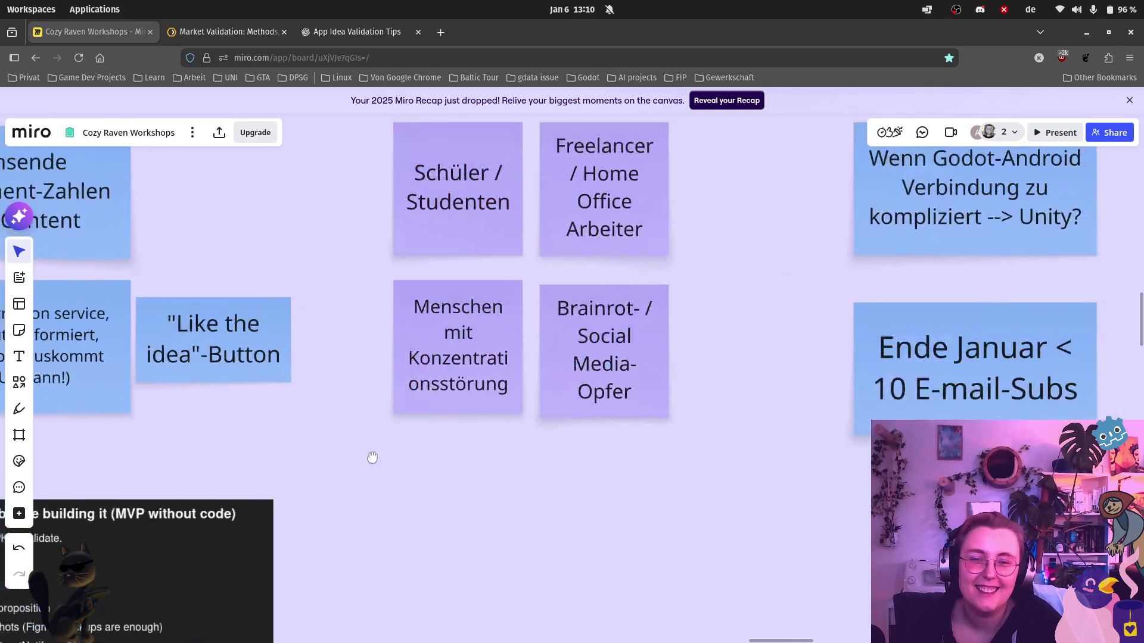
Duplicate the "Like the idea"-Button note.
mouse_move(282, 316)
left_mouse_down()
mouse_move(286, 305)
mouse_move(284, 319)
left_mouse_up()
key("ctrl+d")
key("Escape")
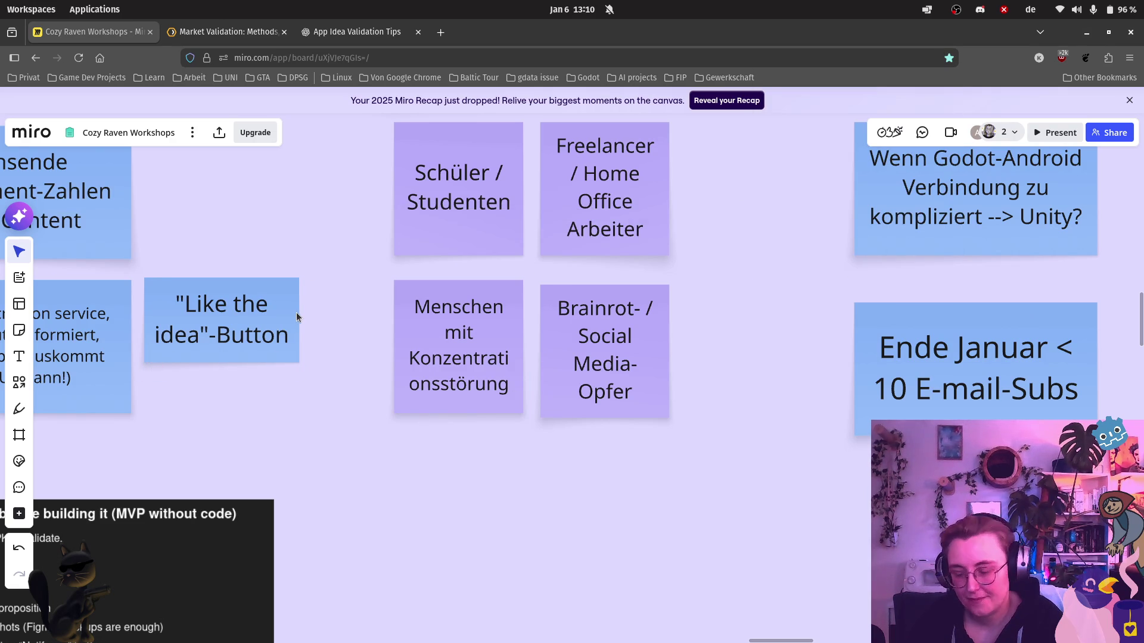
key("ctrl+d")
key("Escape")
left_click(291, 323)
key("ctrl+d")
Move the copy below the original and relabel it "Nah"-Button.
left_click_drag(282, 299, 280, 466)
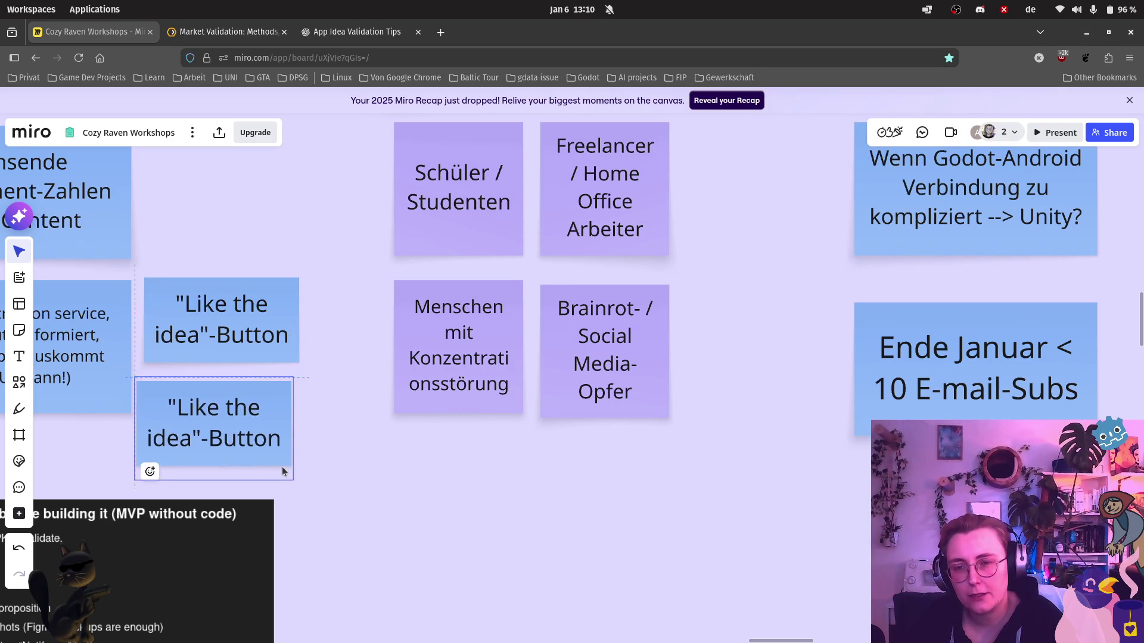
double_click(223, 437)
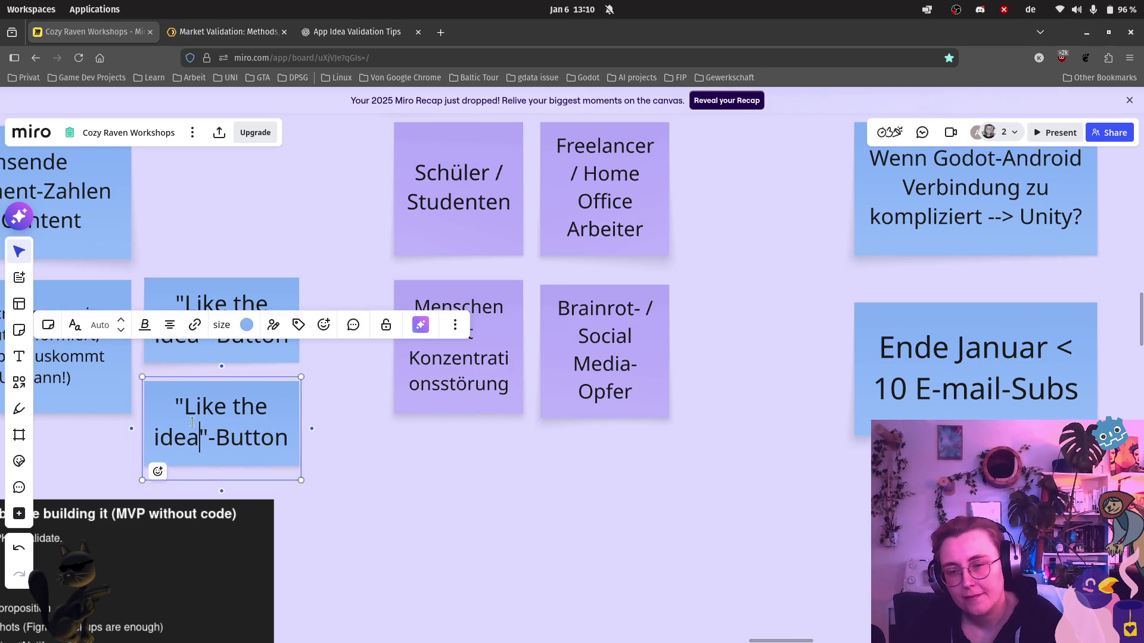
left_click_drag(201, 438, 184, 407)
type("Nah")
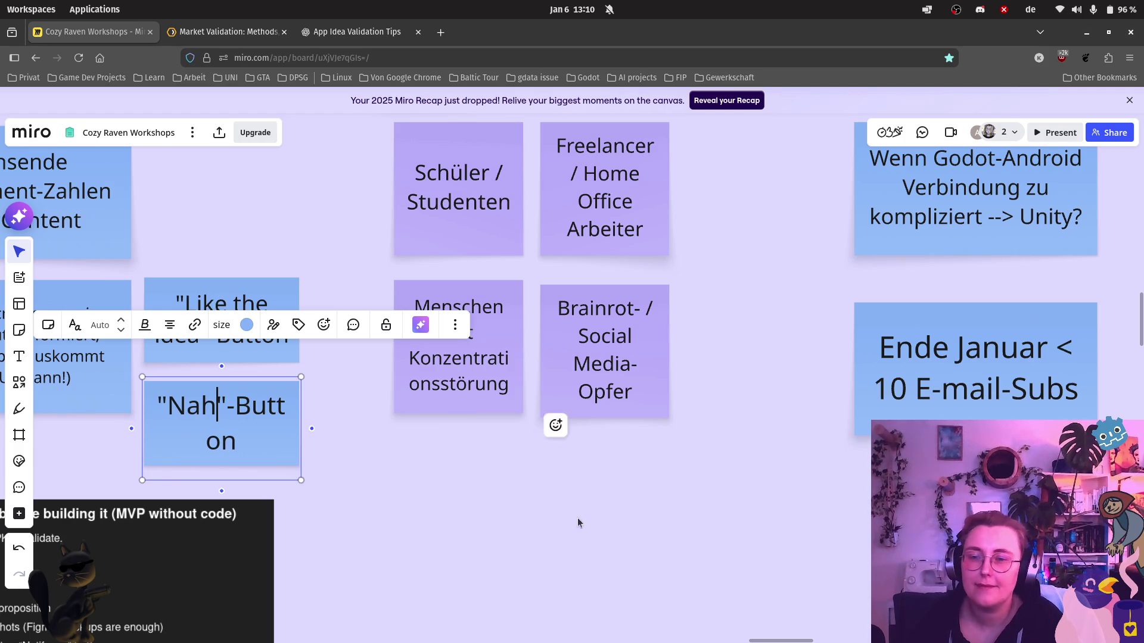
left_click(599, 502)
left_click_drag(599, 502, 226, 511)
left_click(723, 430)
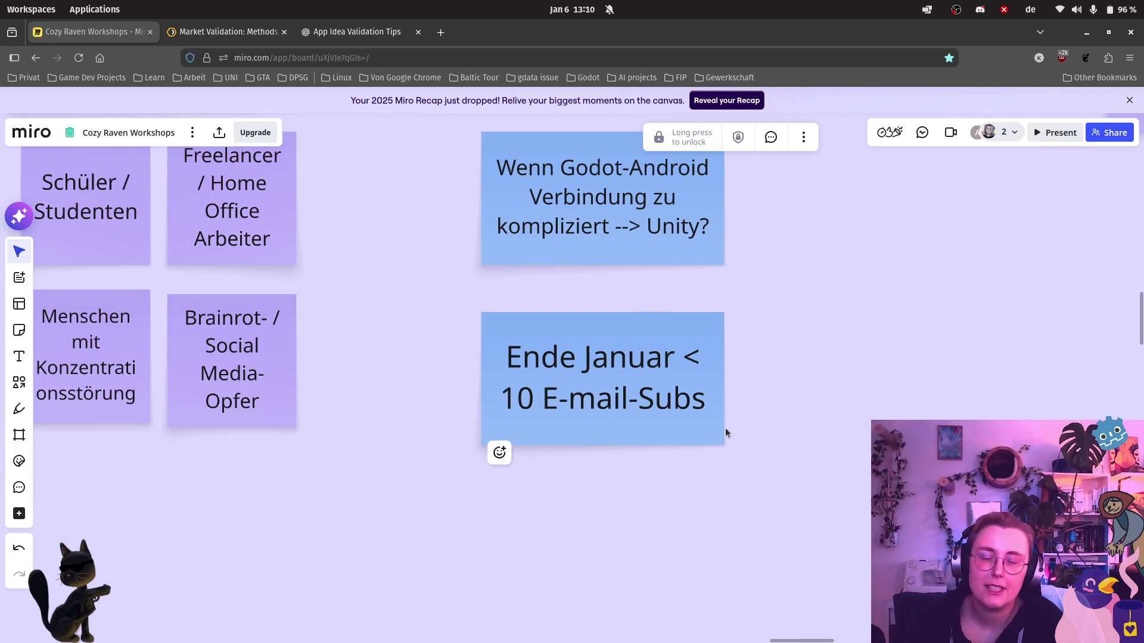
Duplicate the "Ende Januar < 10 E-mail-Subs" note and place the copy beneath it.
double_click(601, 406)
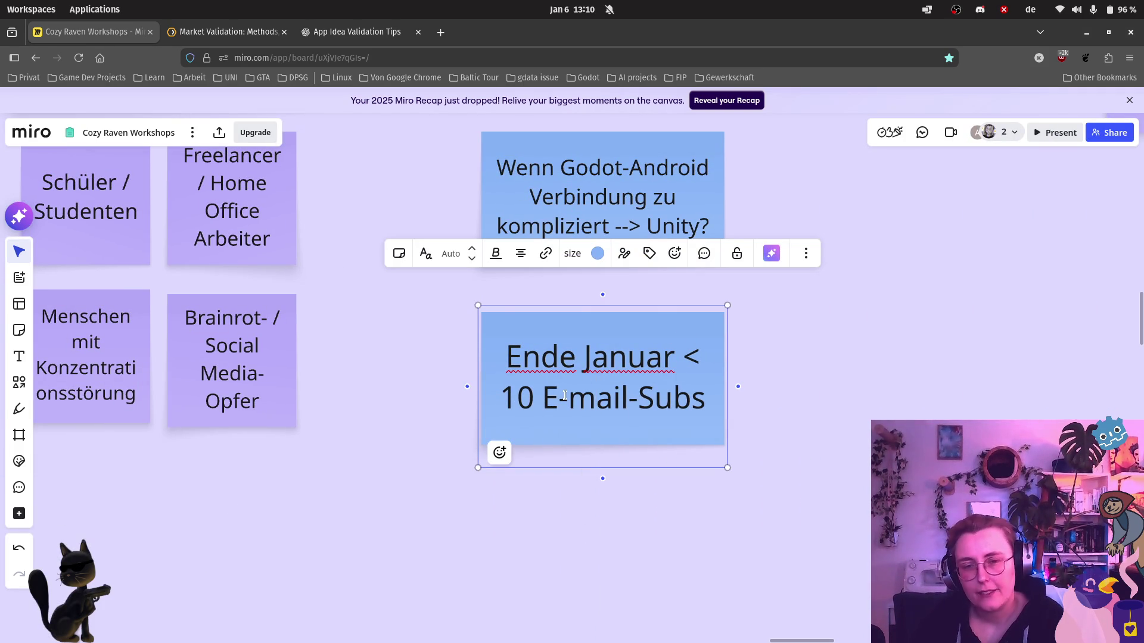
key("Home")
key("ctrl+shift+Right")
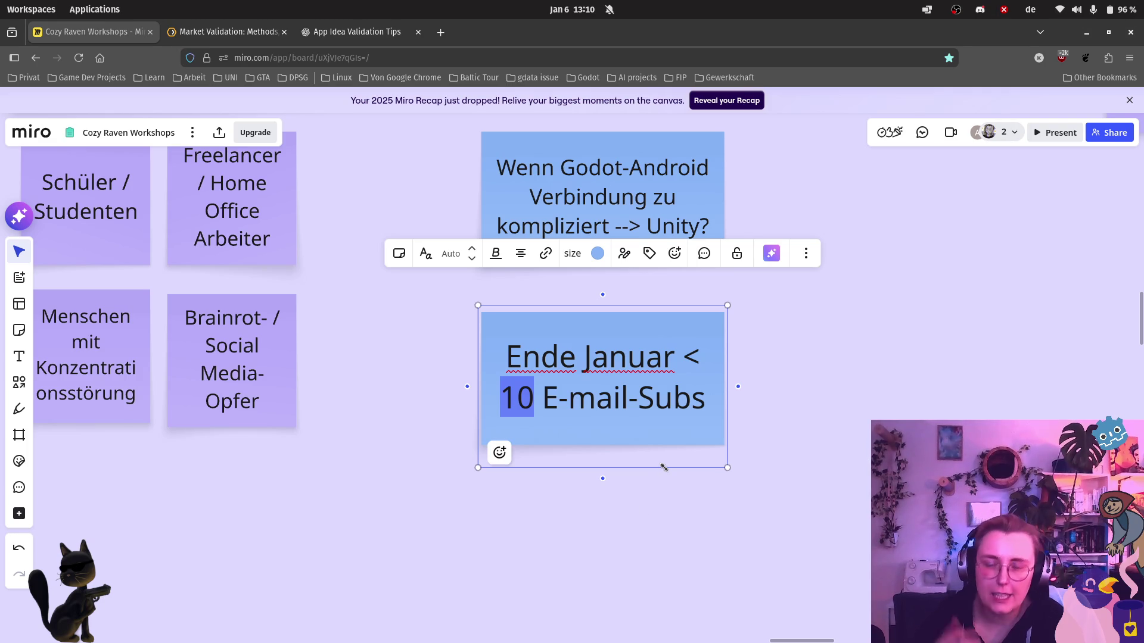
left_click(676, 444)
key("ctrl+d")
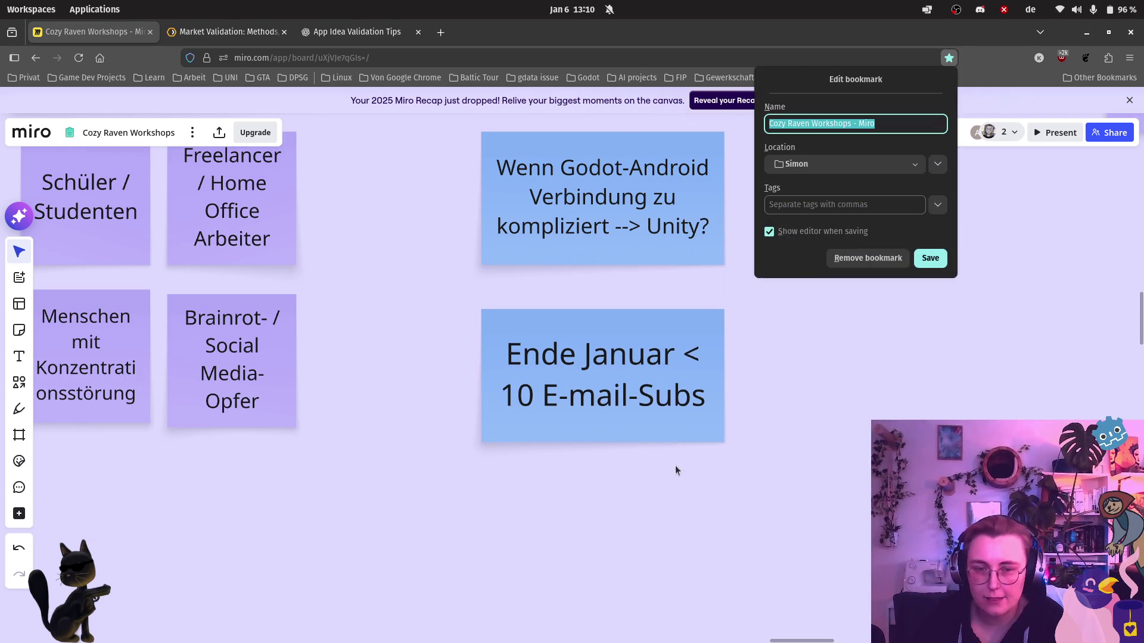
key("Escape")
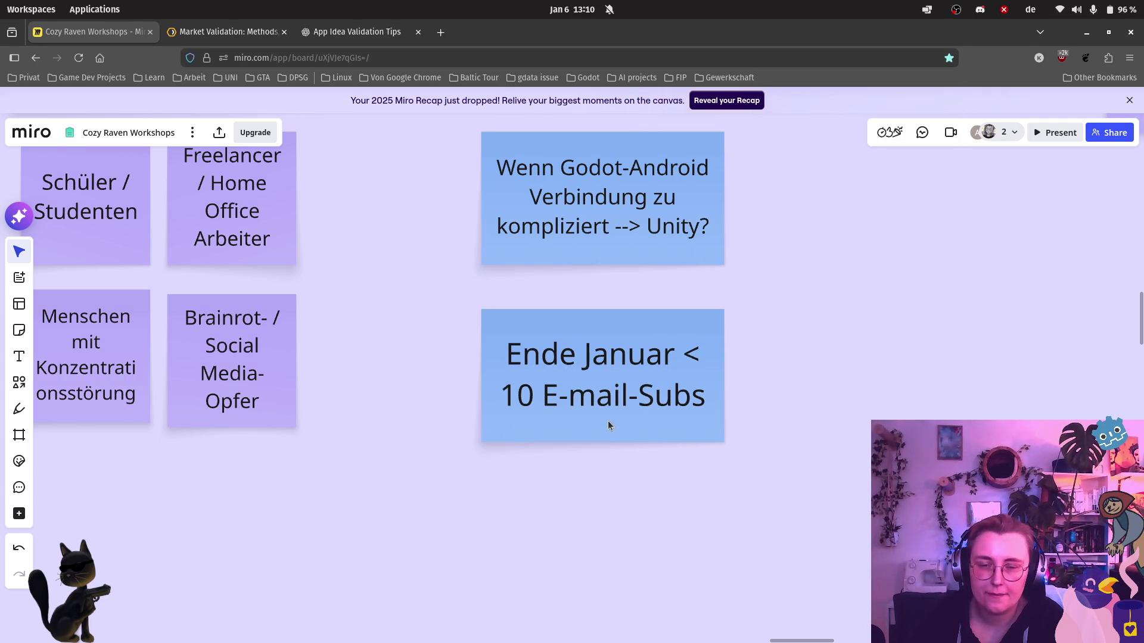
left_click(609, 419)
key("ctrl+d")
left_click_drag(825, 404, 637, 529)
Insert "Likes" into the copy and select "10 E-mail-Subs" for replacement.
double_click(632, 523)
left_click(704, 565)
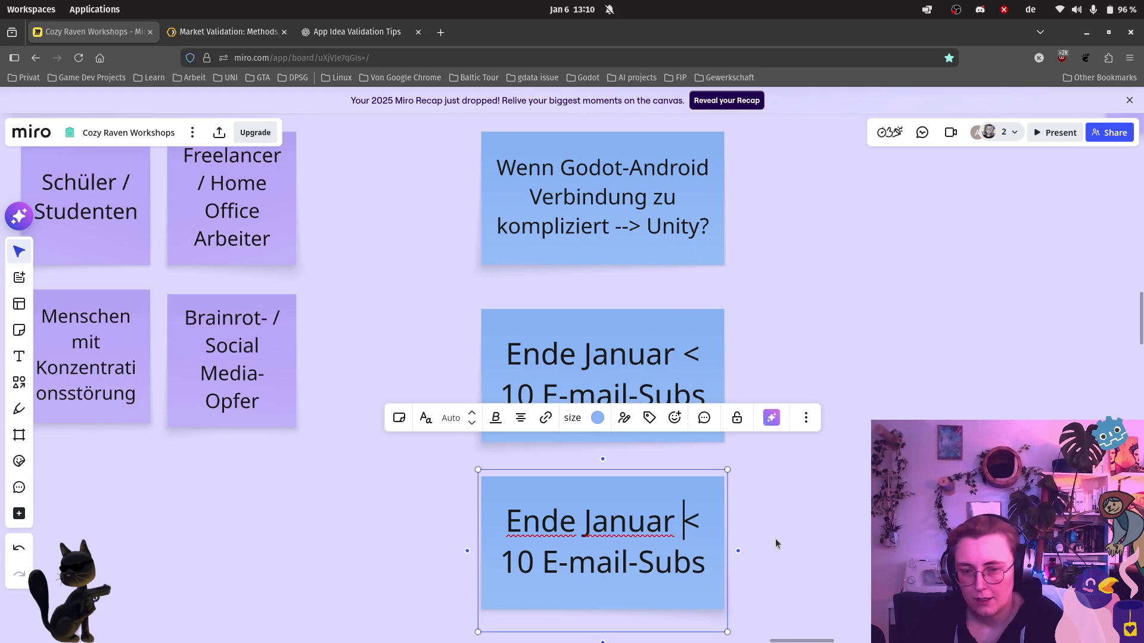
type("Likes")
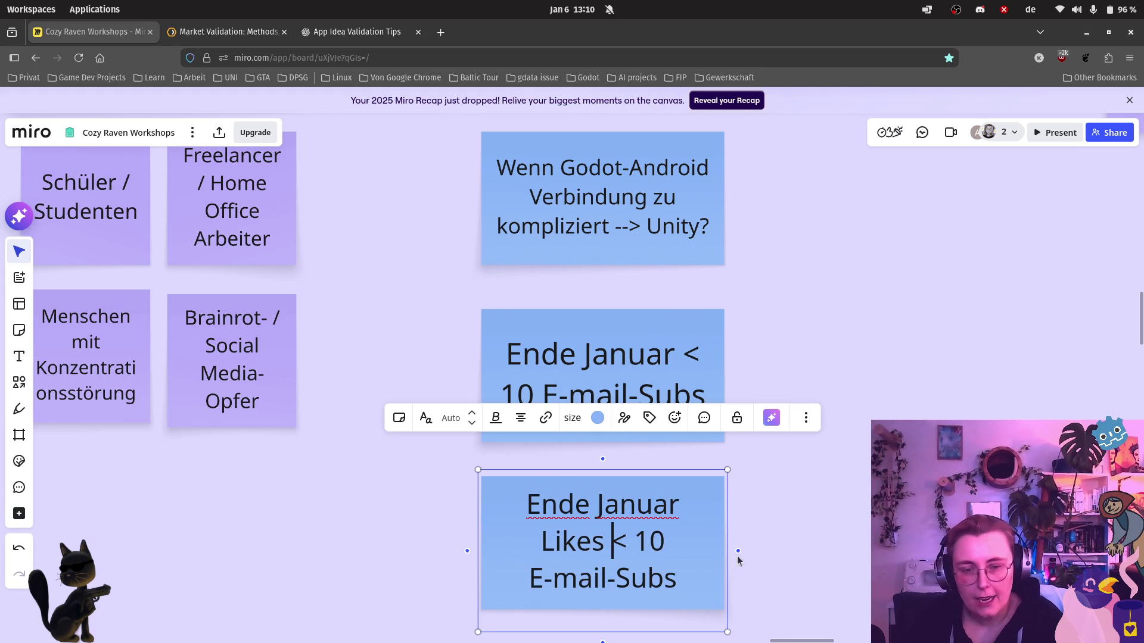
left_click_drag(676, 578, 635, 541)
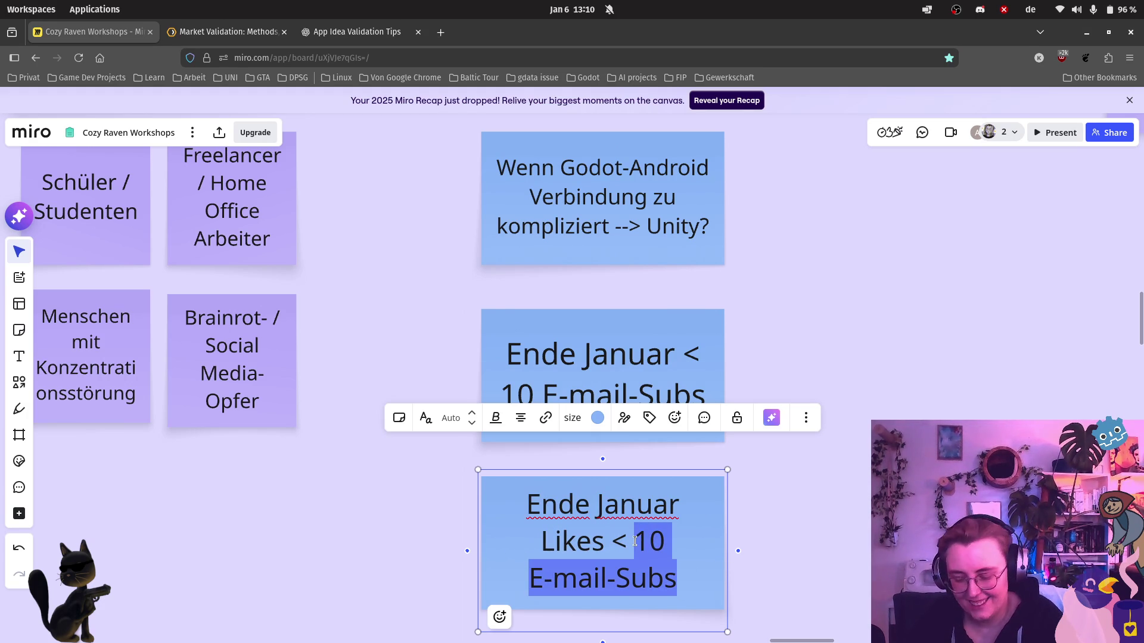
Finish the copy as "Ende Januar Likes < Nahs" and check the Fake the app checklist.
type("Nahs")
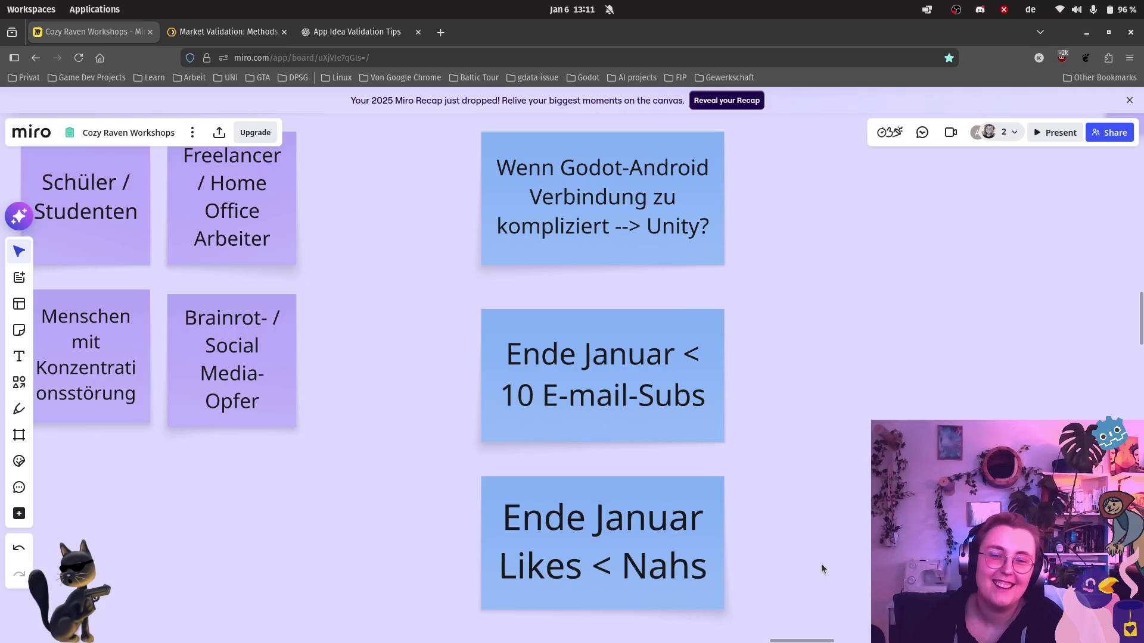
left_click(821, 564)
scroll(817, 544, "down", 5)
double_click(701, 560)
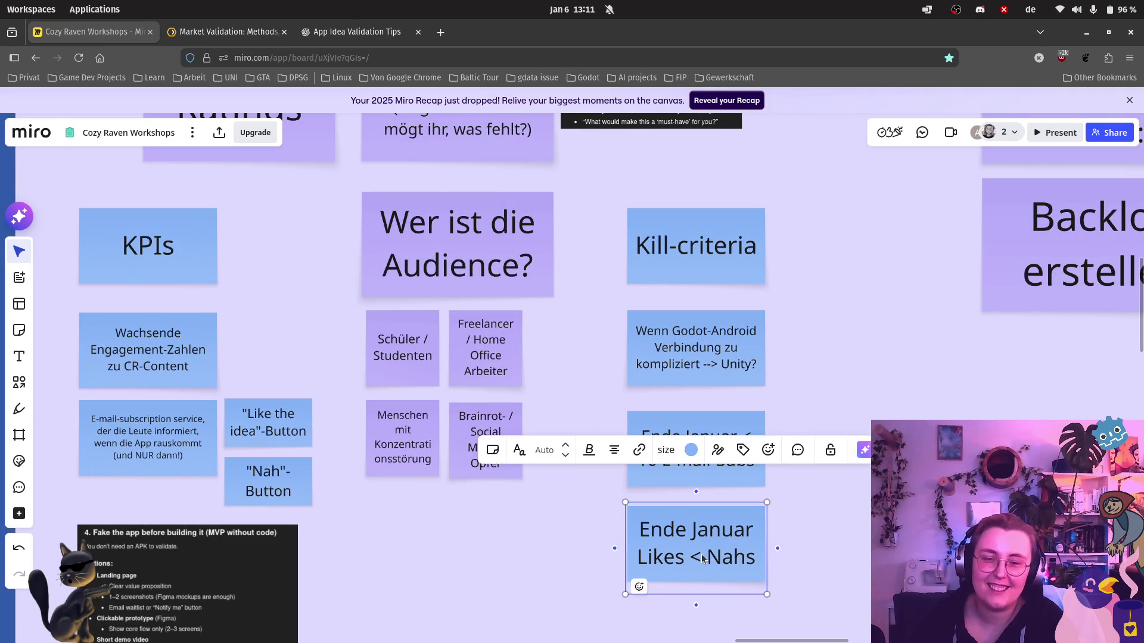
key("Escape")
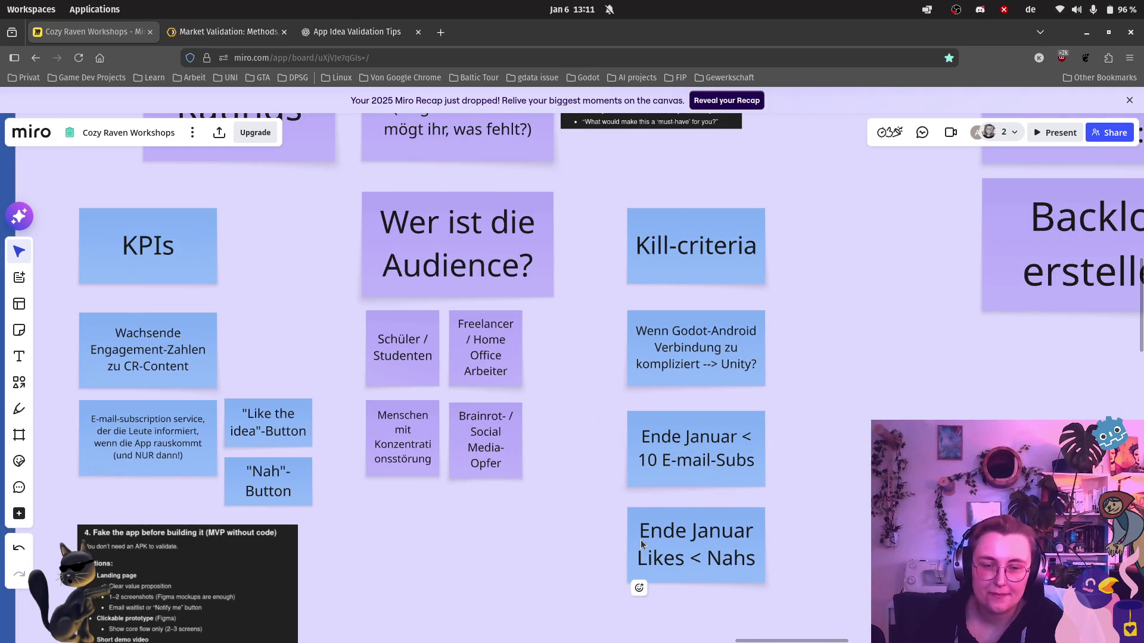
scroll(634, 552, "down", 1)
left_click_drag(841, 515, 866, 401)
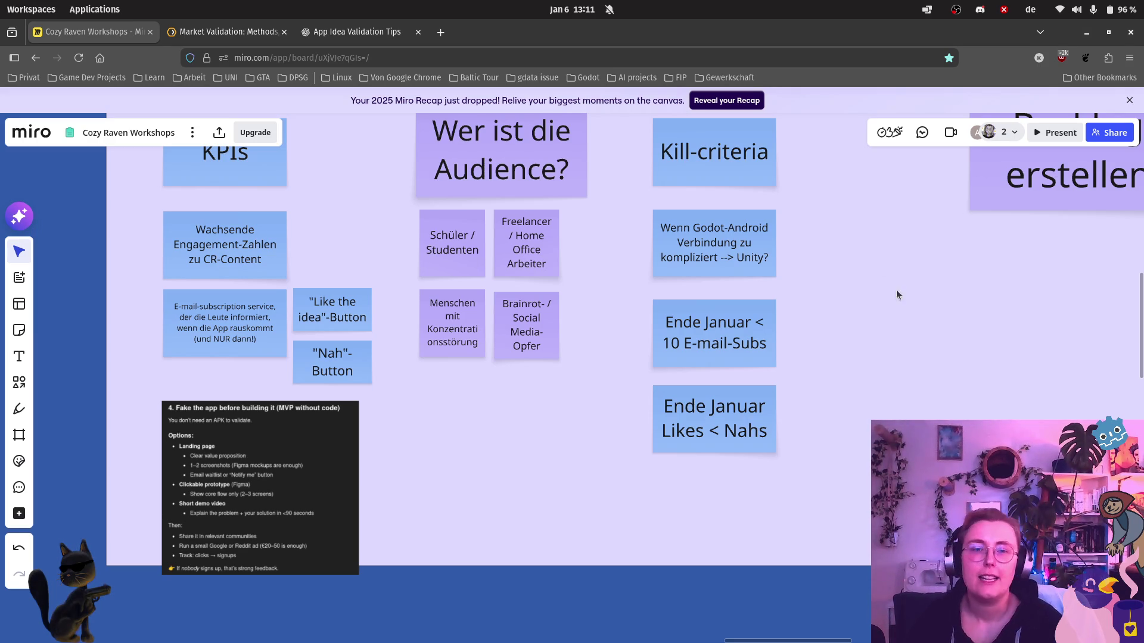
scroll(769, 337, "up", 3)
scroll(529, 338, "up", 4)
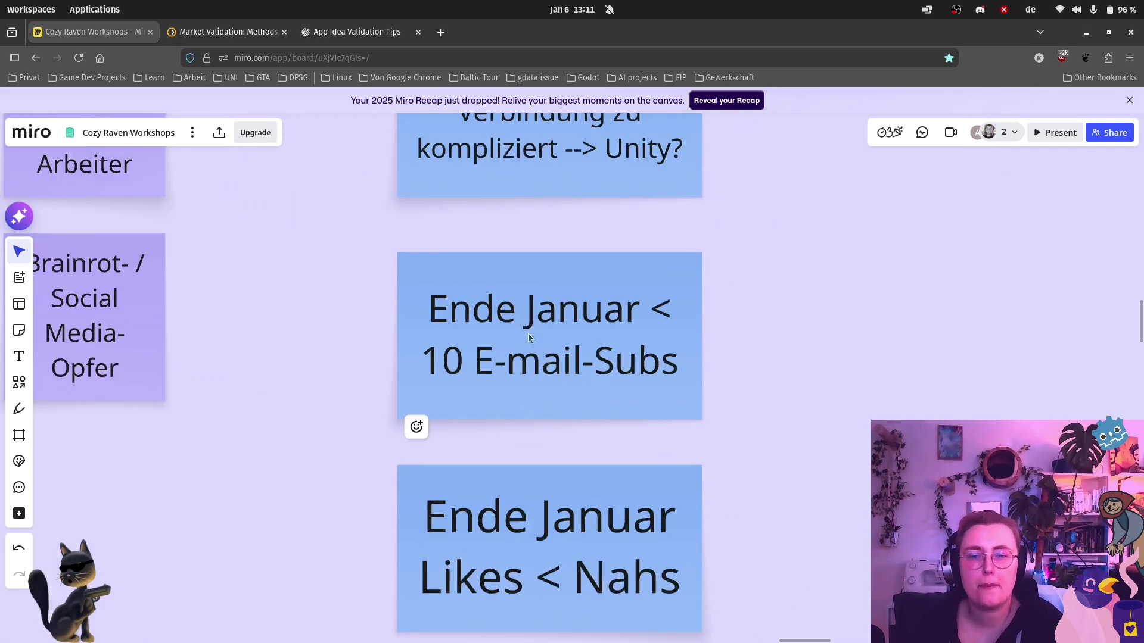
Delete the 1 and the < sign from the "< 10 E-mail-Subs" threshold.
left_click(444, 357)
left_click(443, 358)
key("BackSpace")
scroll(700, 335, "down", 2)
scroll(700, 336, "down", 2)
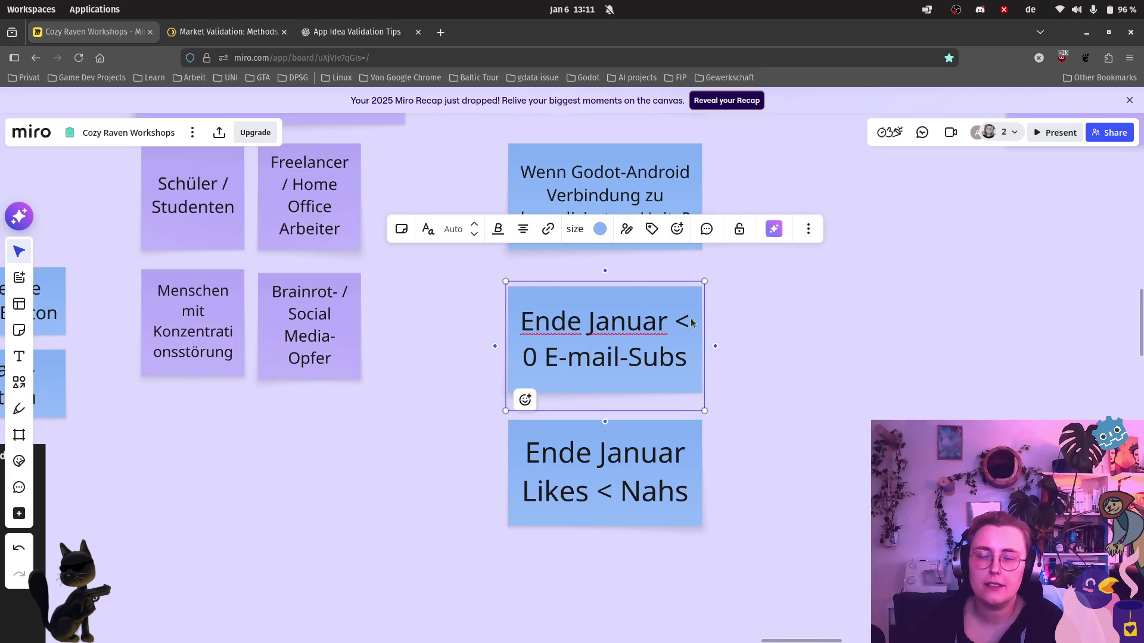
key("BackSpace")
key("BackSpace")
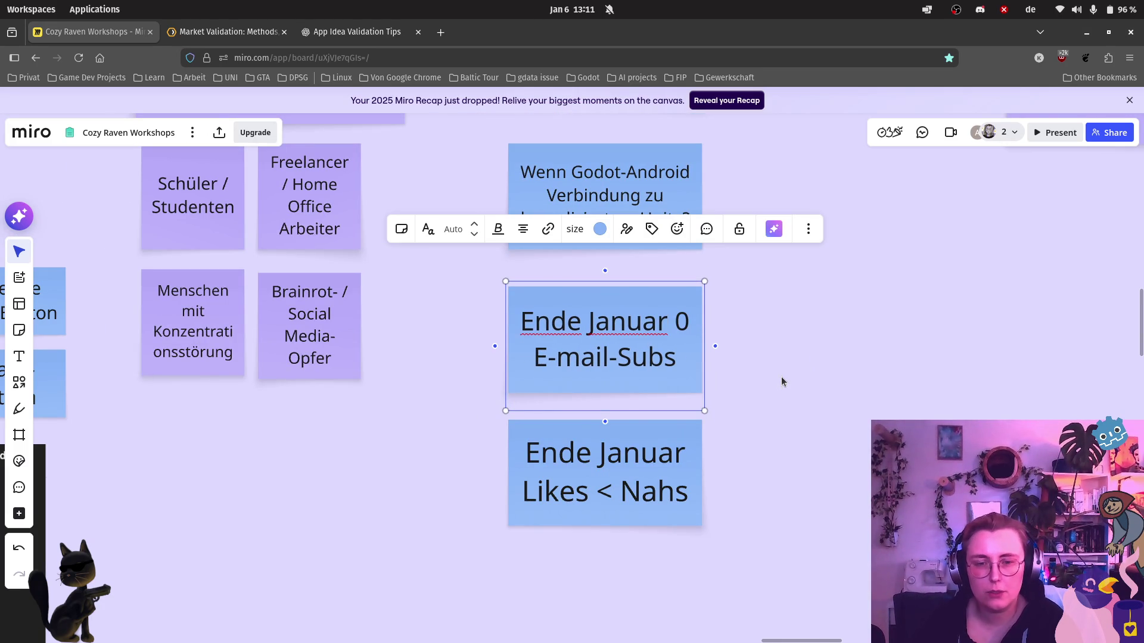
key("Return")
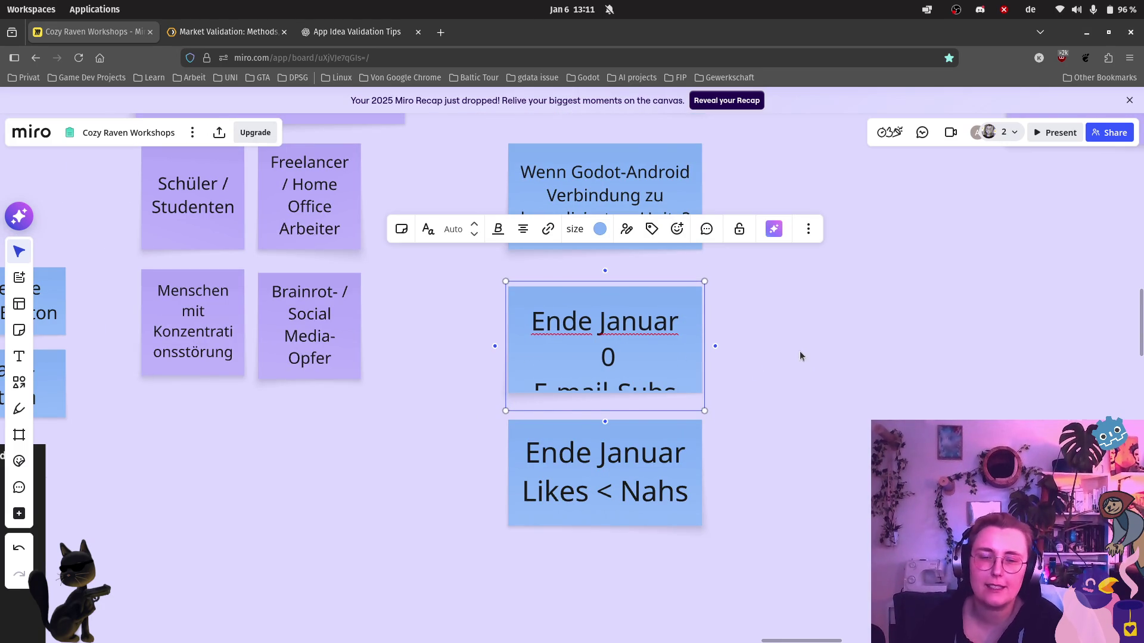
Replace the leftover 0 so the note reads "Ende Januar < 5 E-mail-Subs".
left_click(574, 380)
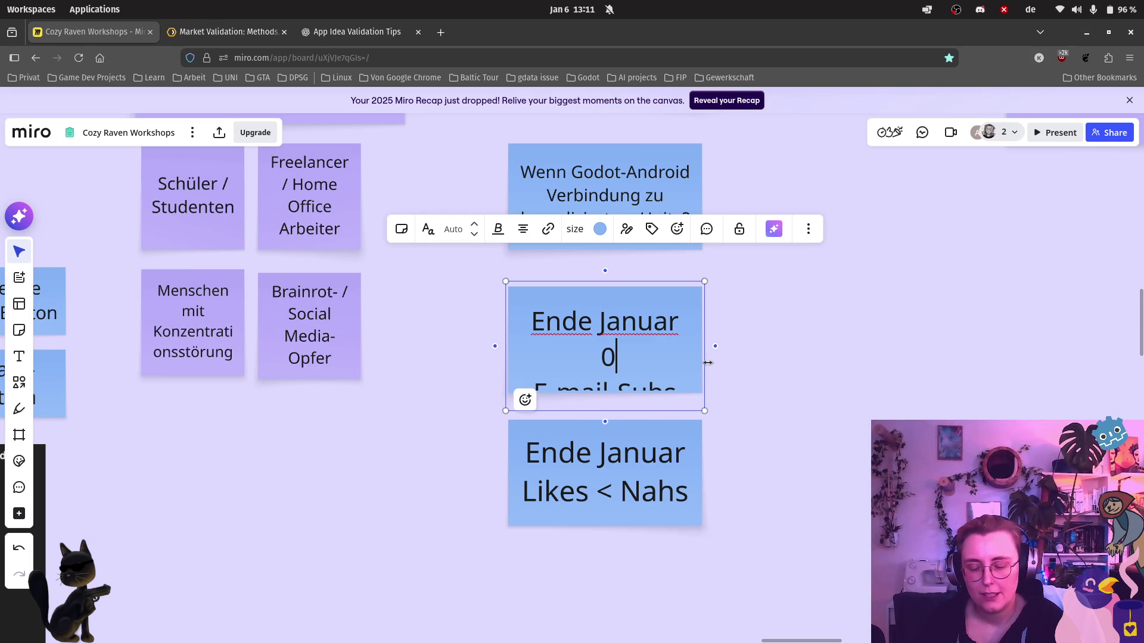
key("BackSpace")
type("<")
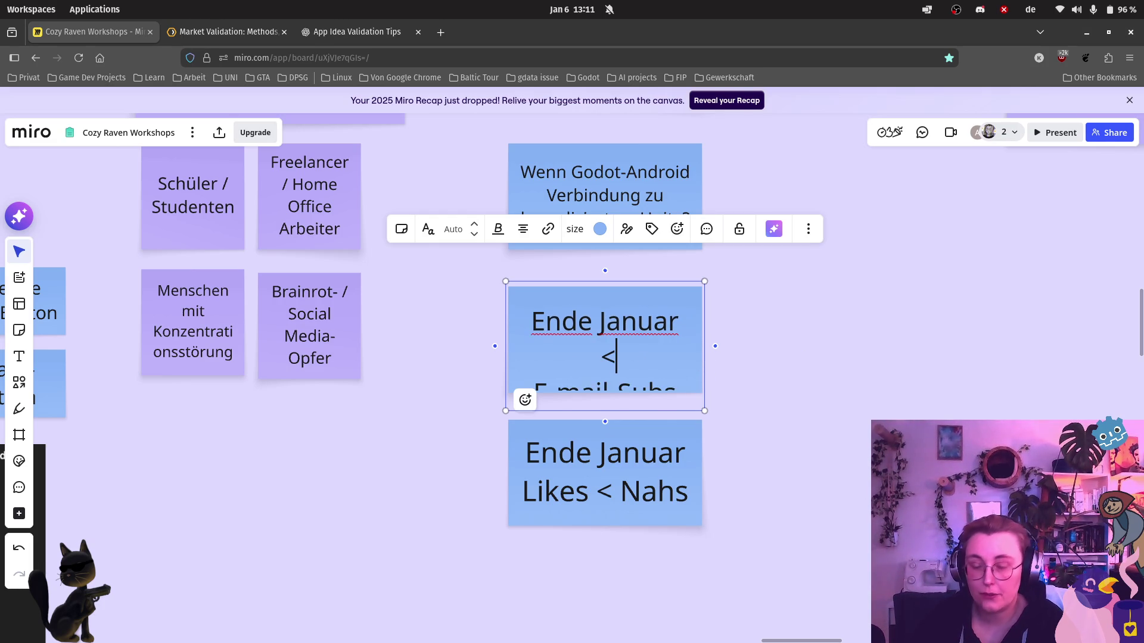
type("5")
key("BackSpace")
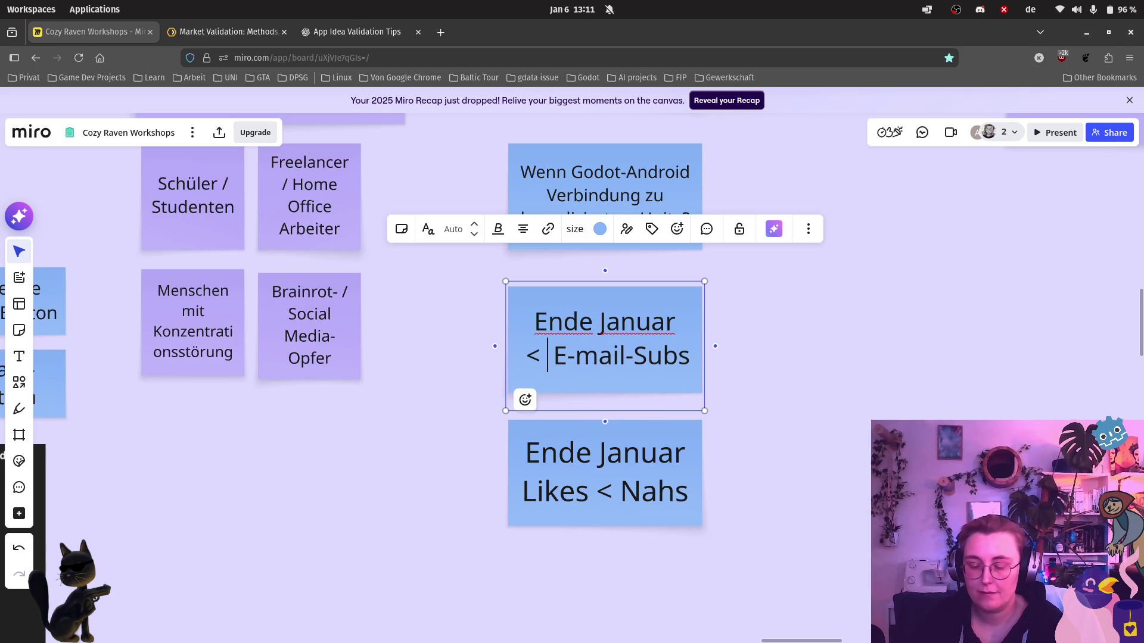
type("5")
left_click(805, 376)
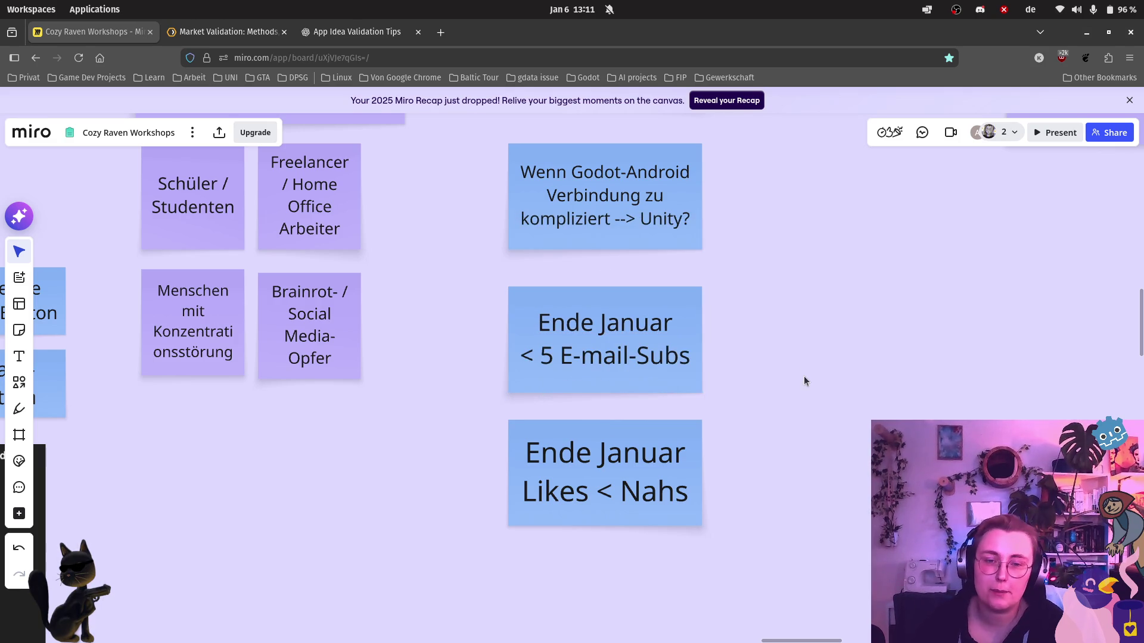
left_click(715, 528)
left_click(802, 539)
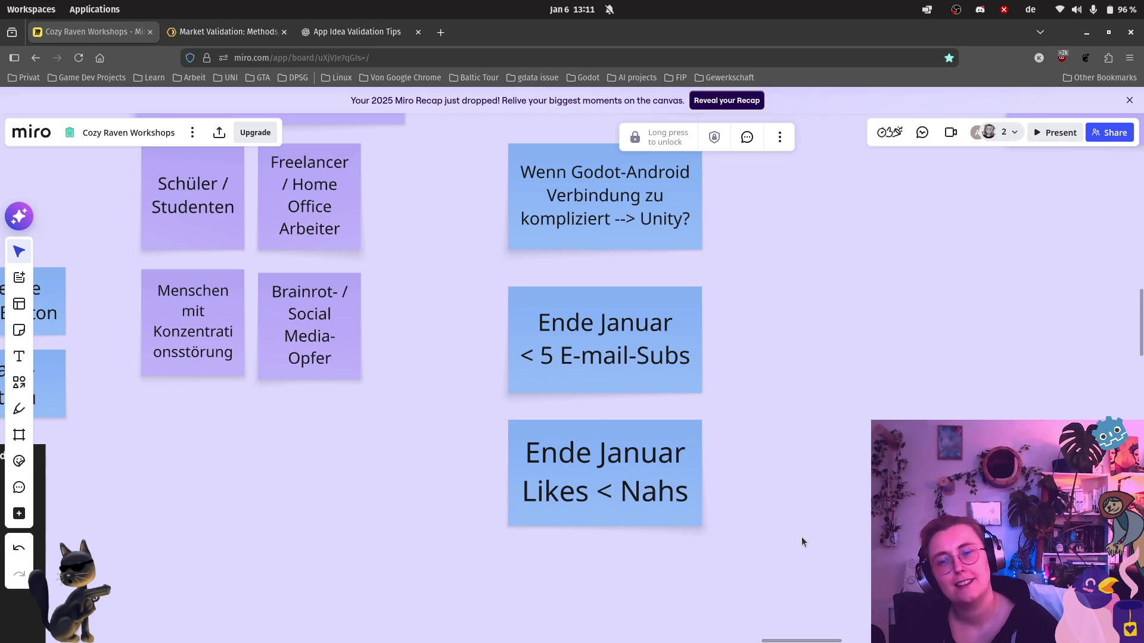
Zoom out to the KPIs column and select the Wachsende Engagement-Zahlen note.
scroll(691, 340, "down", 3)
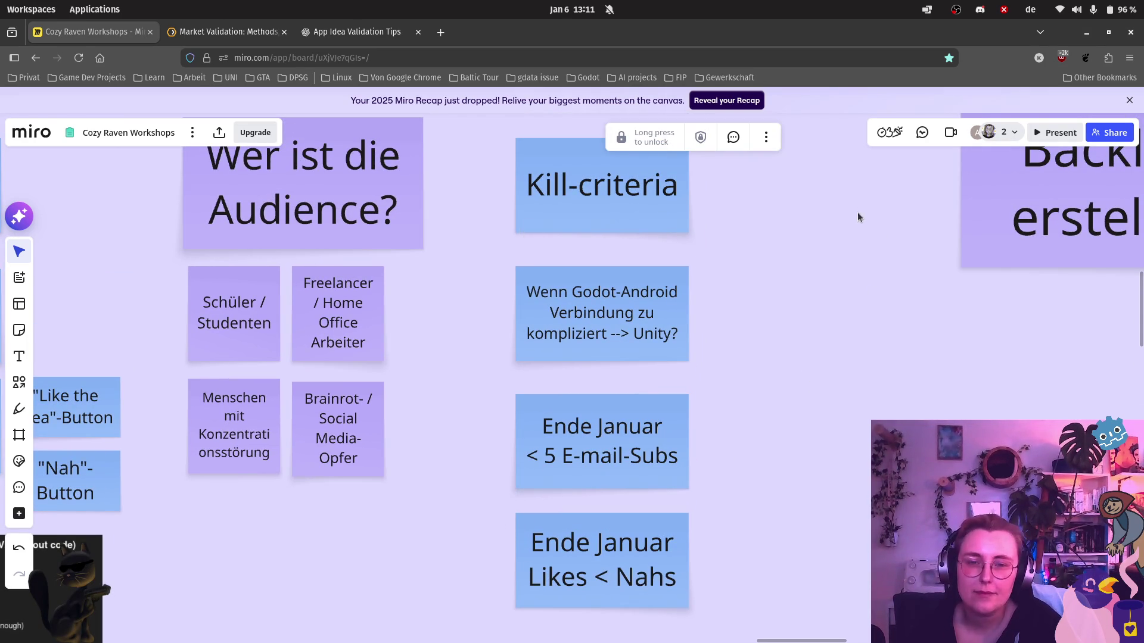
scroll(832, 296, "up", 3)
scroll(856, 388, "down", 2)
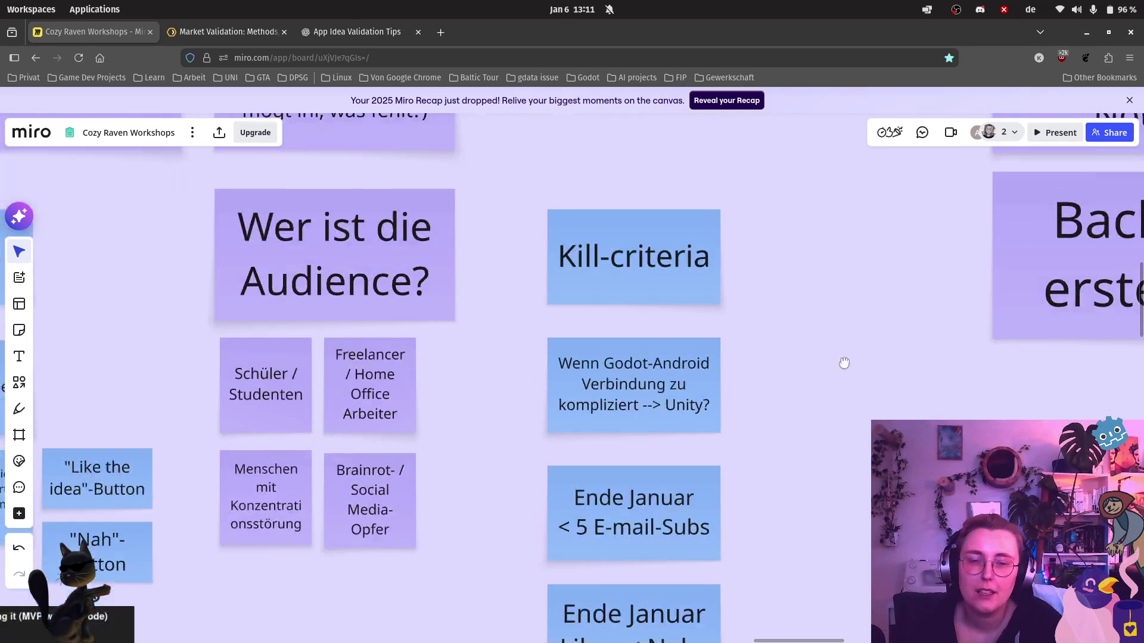
scroll(804, 339, "down", 3)
scroll(334, 382, "down", 2)
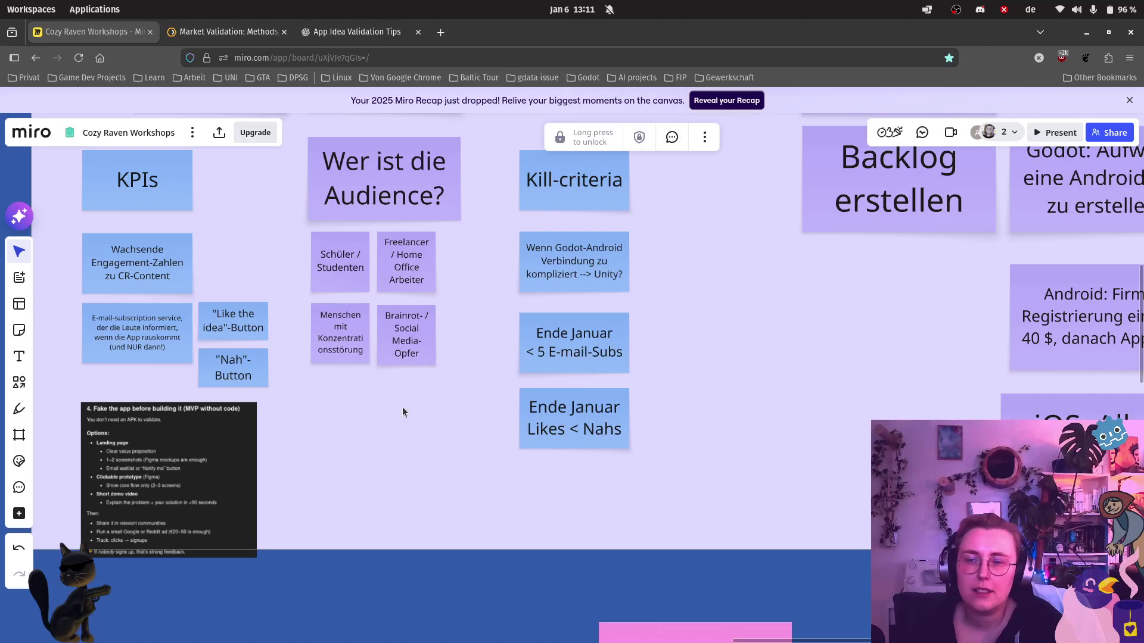
scroll(196, 318, "up", 2)
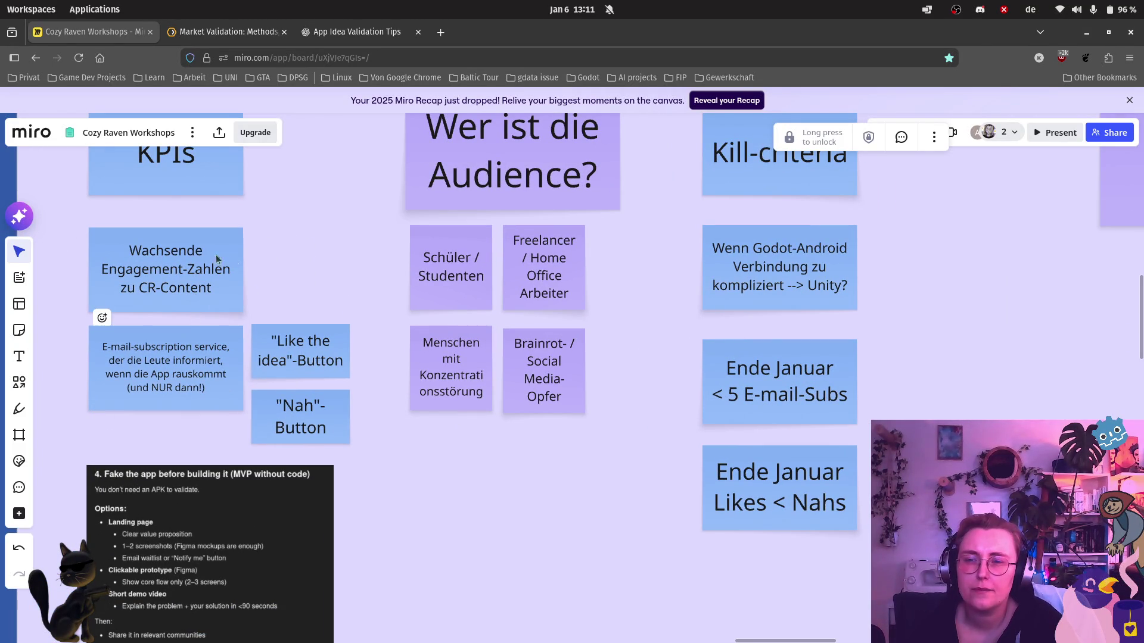
left_click(239, 265)
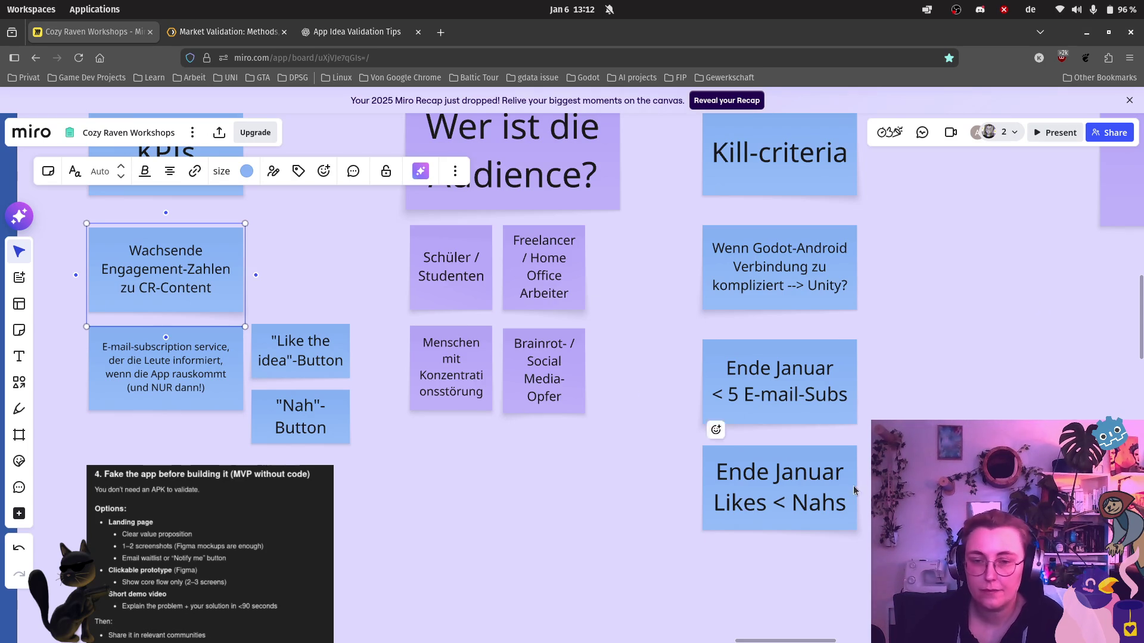
Place a copy of the note below the "Ende Januar Likes < Nahs" criterion.
left_click(796, 459)
scroll(796, 459, "down", 3)
key("ctrl+v")
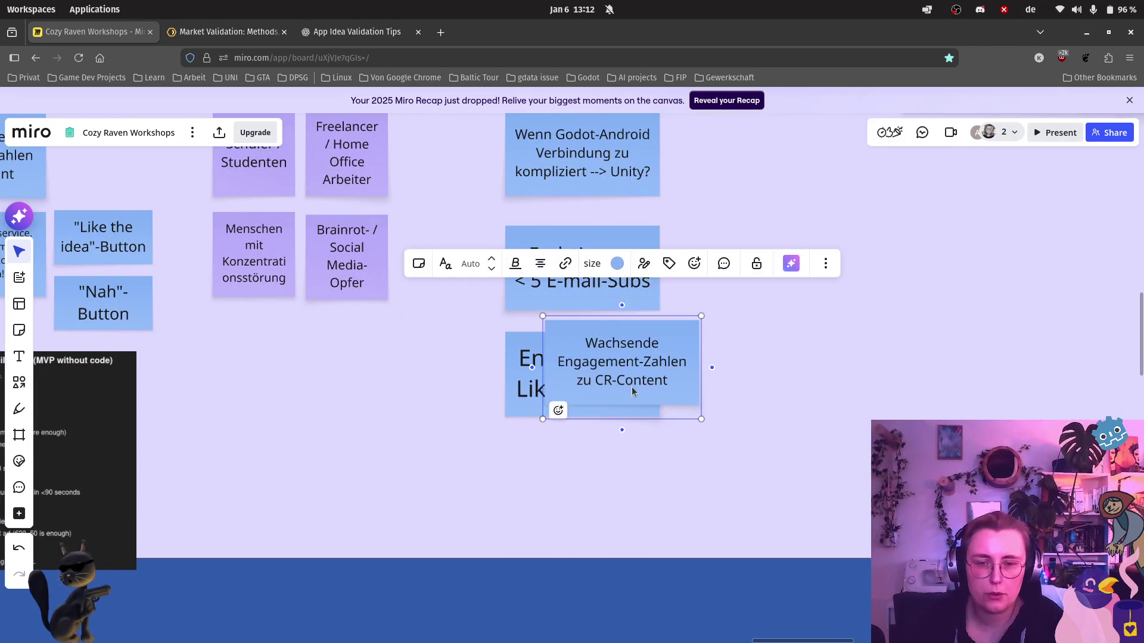
left_click_drag(632, 388, 601, 510)
left_click(601, 511)
left_click(591, 471)
Replace "Wachsende" with "Streng monoton sinkende" in the copied note.
double_click(595, 466)
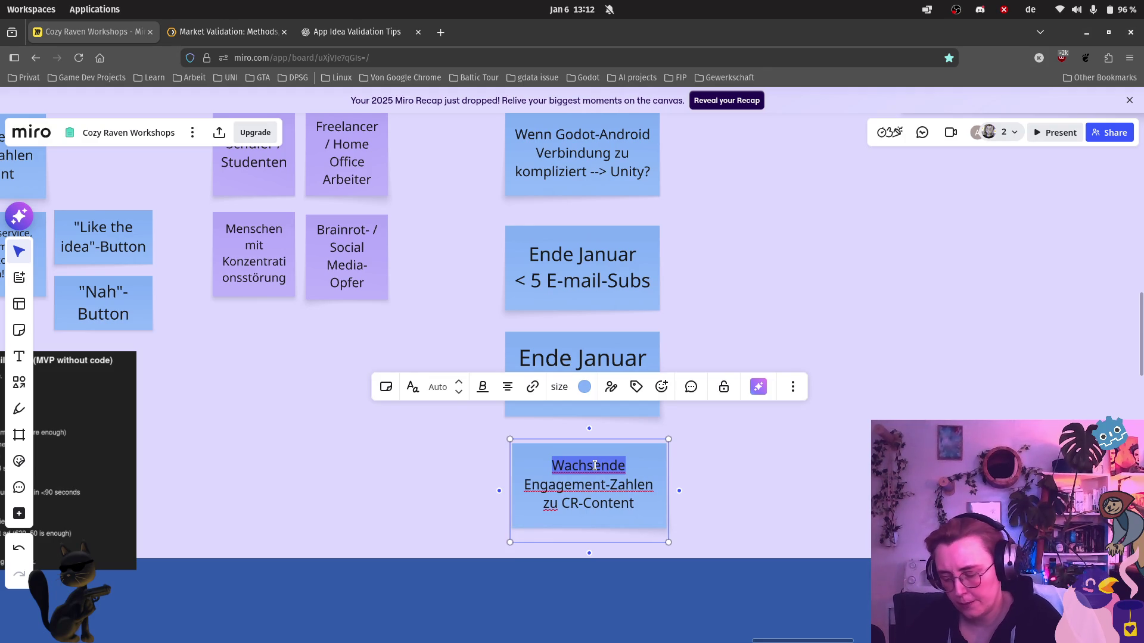
type("Streng monoton sink")
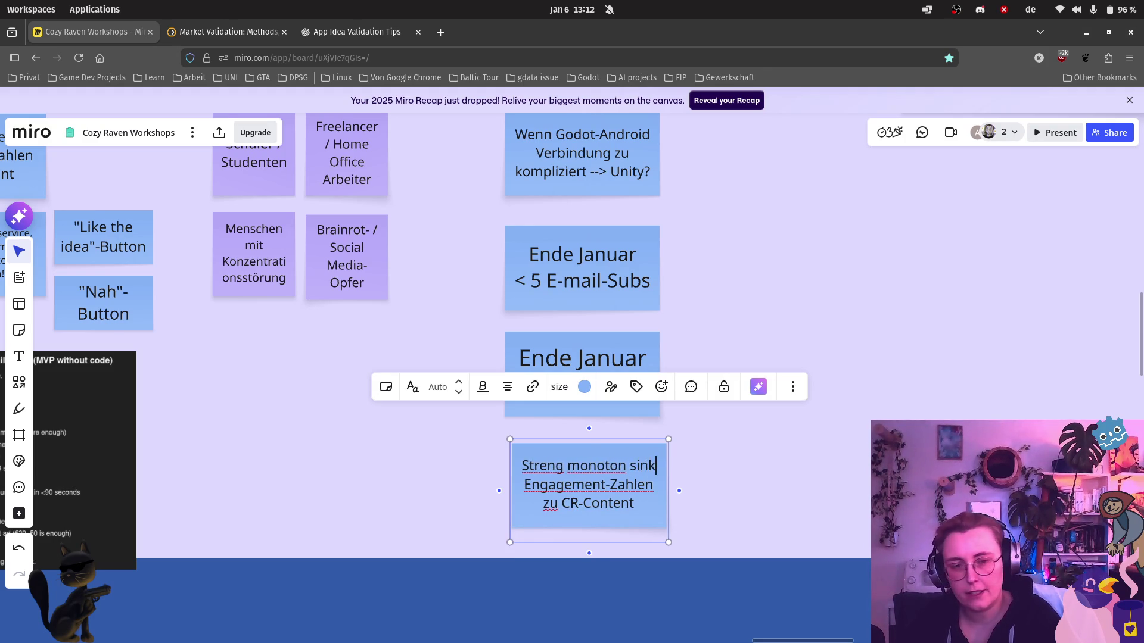
type("ende")
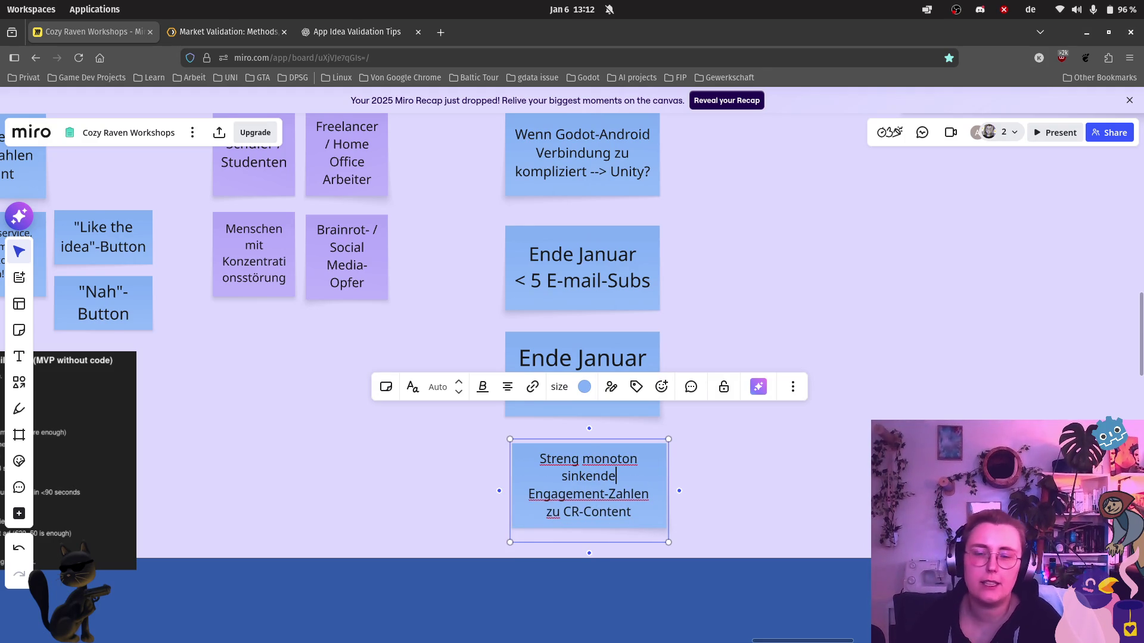
left_click(809, 431)
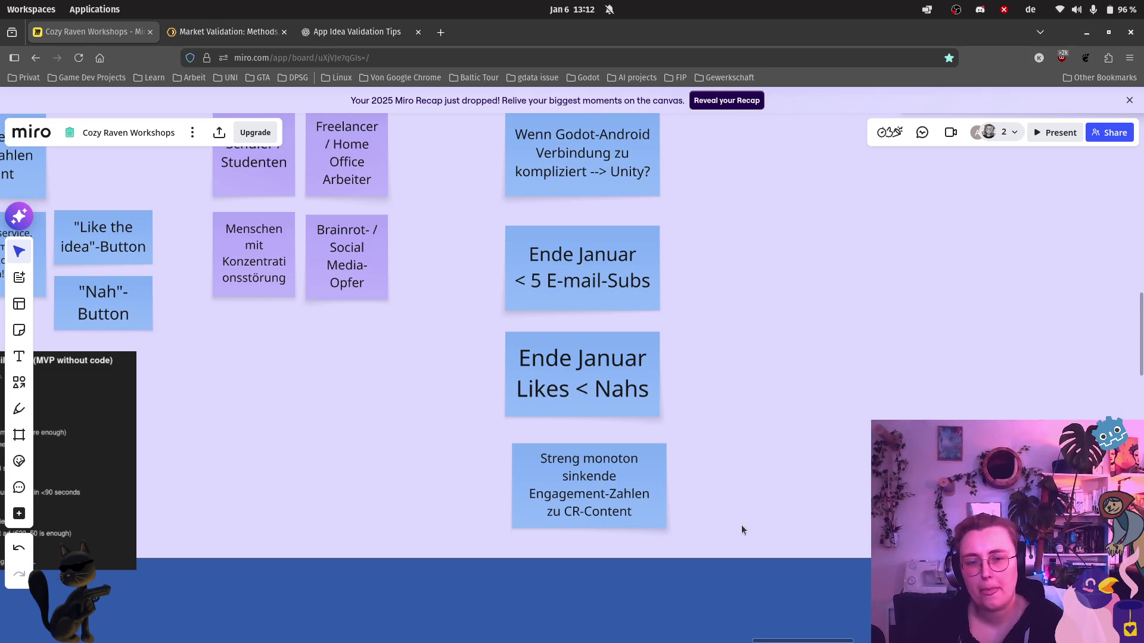
Nudge the Streng monoton sinkende note to align it under the Kill-criteria column.
scroll(751, 406, "down", 2)
scroll(423, 323, "left", 3)
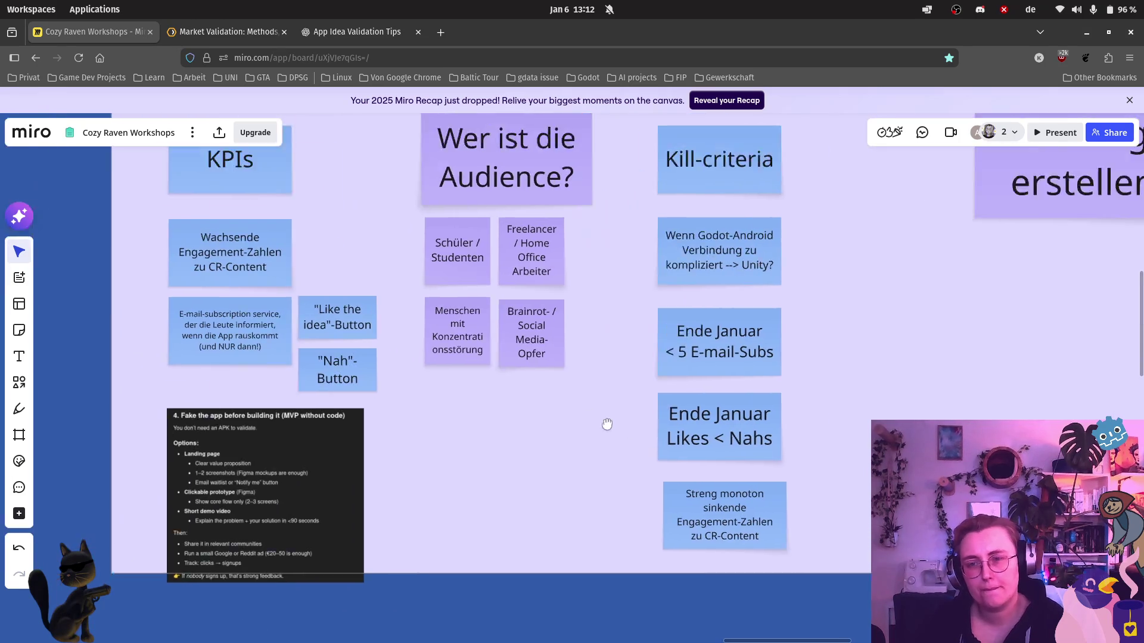
scroll(432, 348, "up", 5)
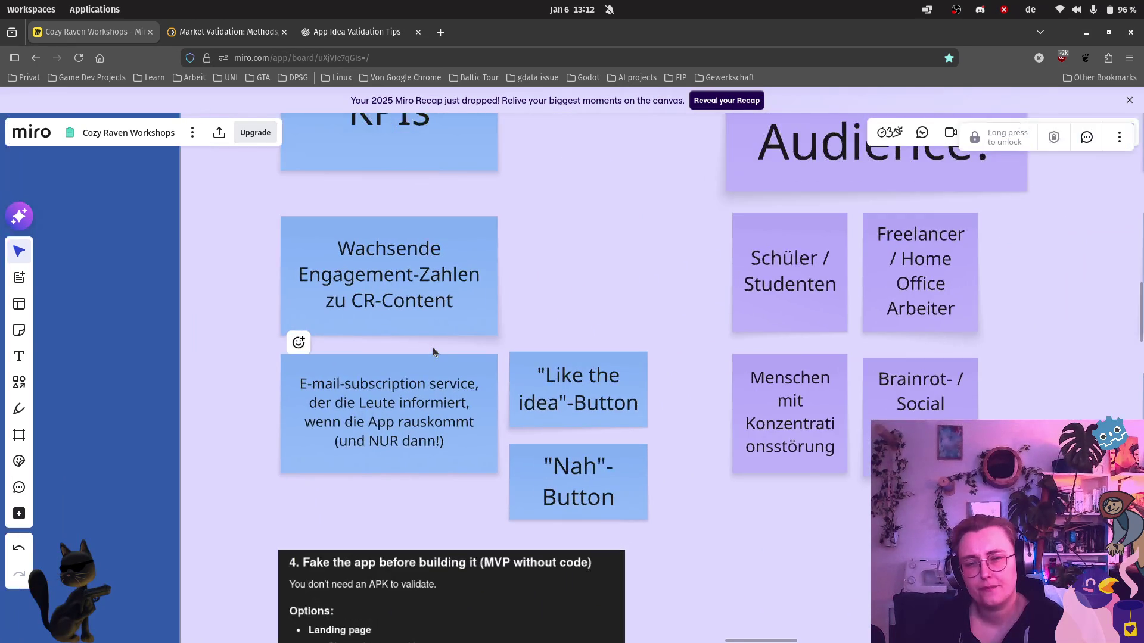
scroll(438, 352, "down", 3)
scroll(759, 484, "down", 2)
left_click(759, 484)
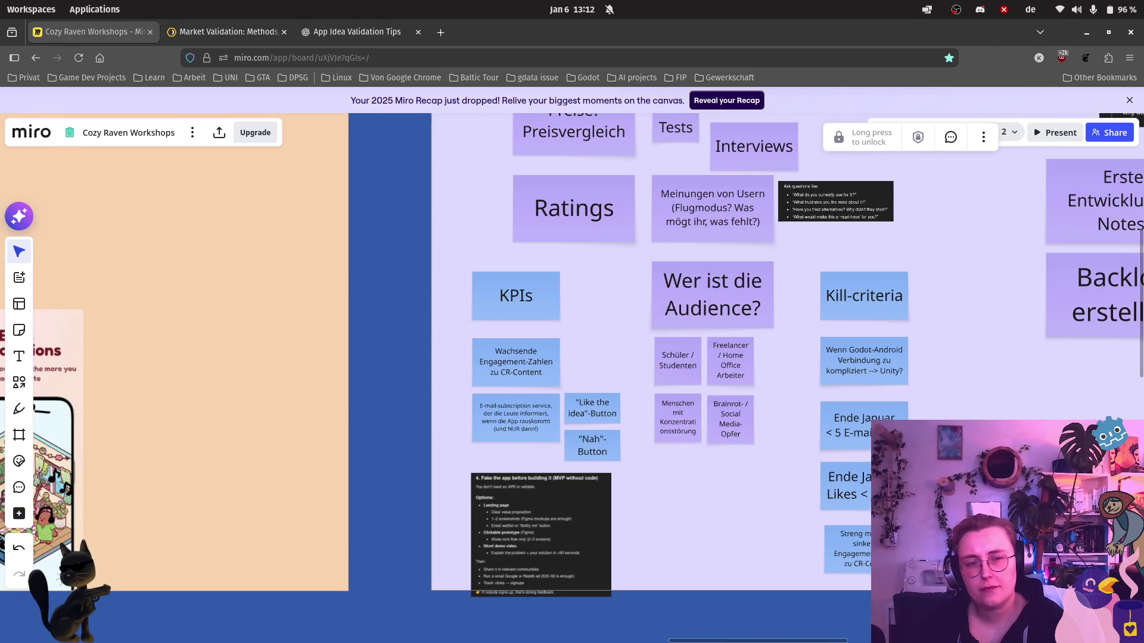
scroll(727, 465, "right", 5)
left_click_drag(593, 553, 597, 547)
Pan around the board and select the Wer ist die Audience? note.
scroll(593, 457, "up", 3)
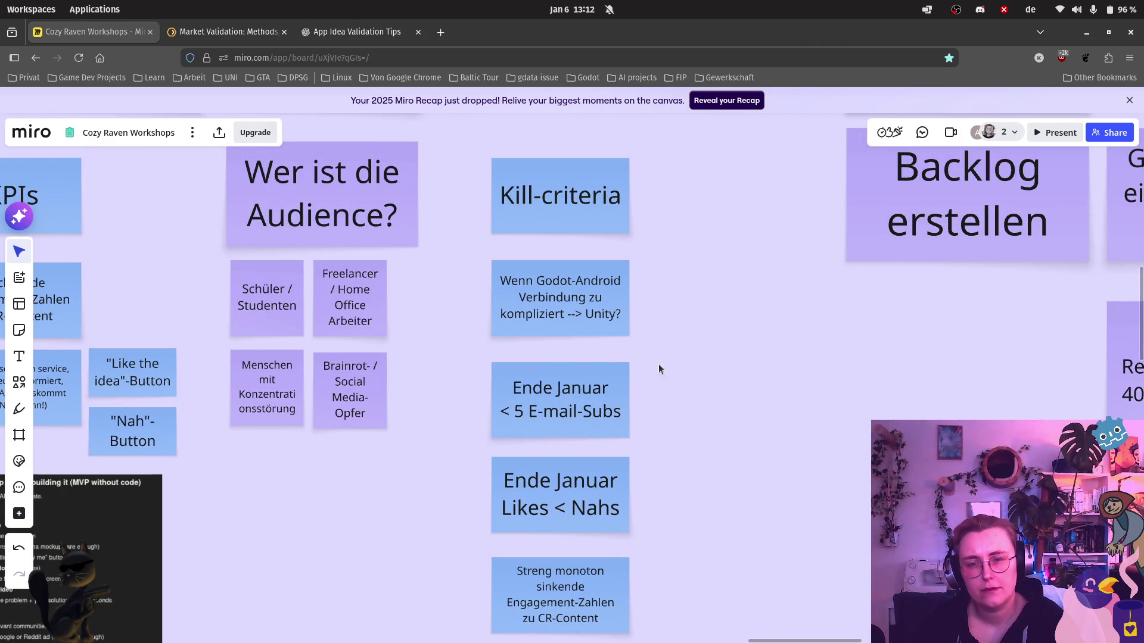
scroll(402, 323, "down", 4)
scroll(414, 324, "down", 2)
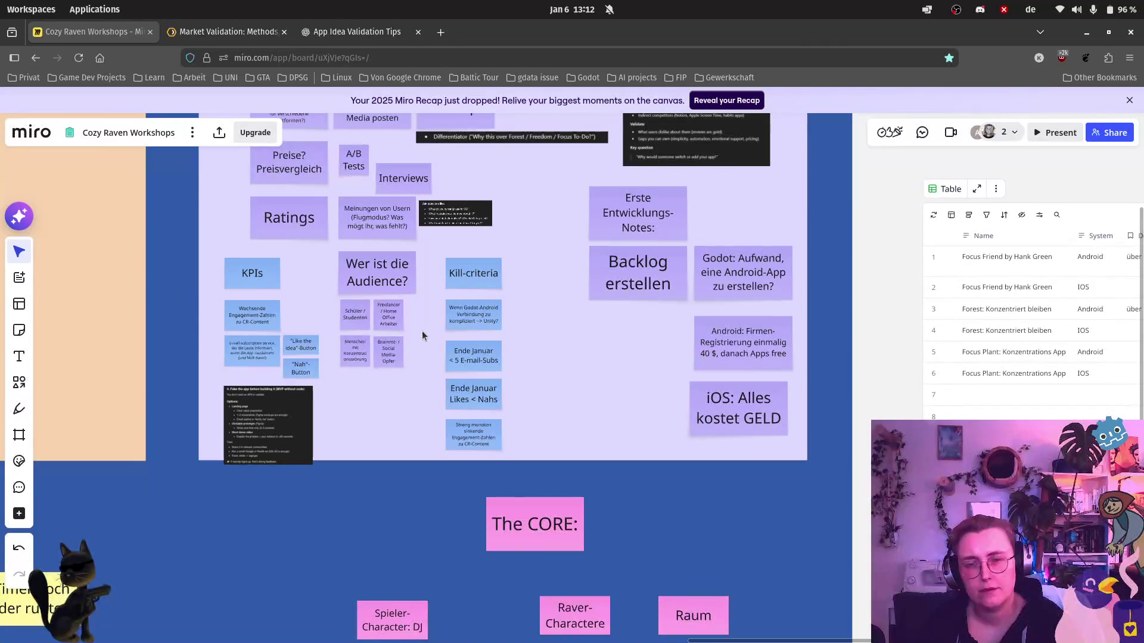
scroll(377, 360, "up", 2)
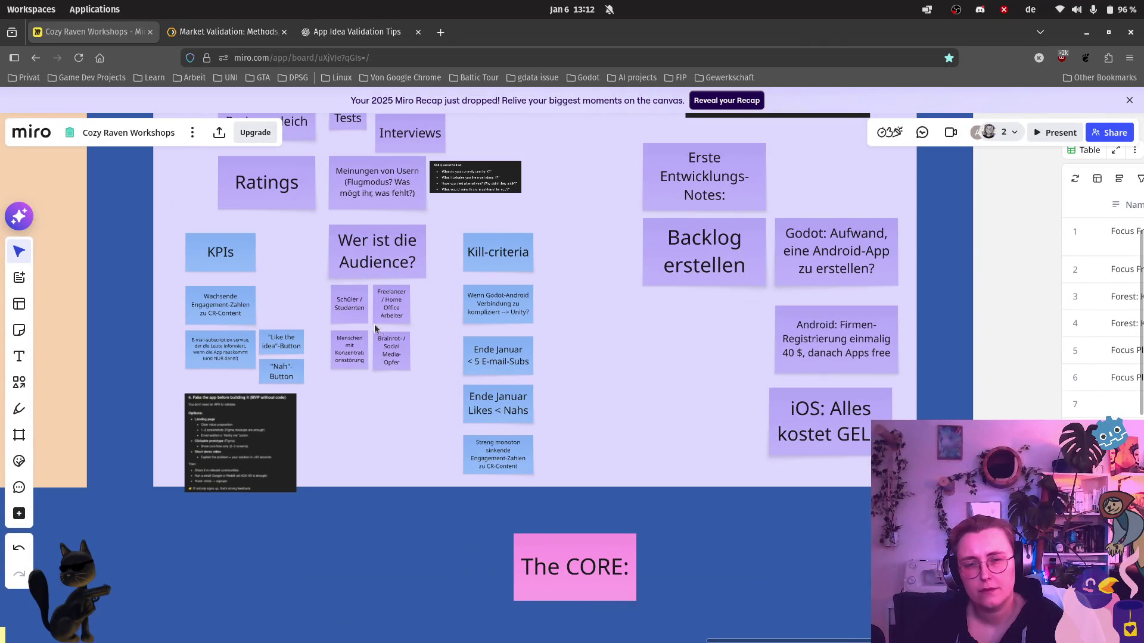
left_click(334, 246)
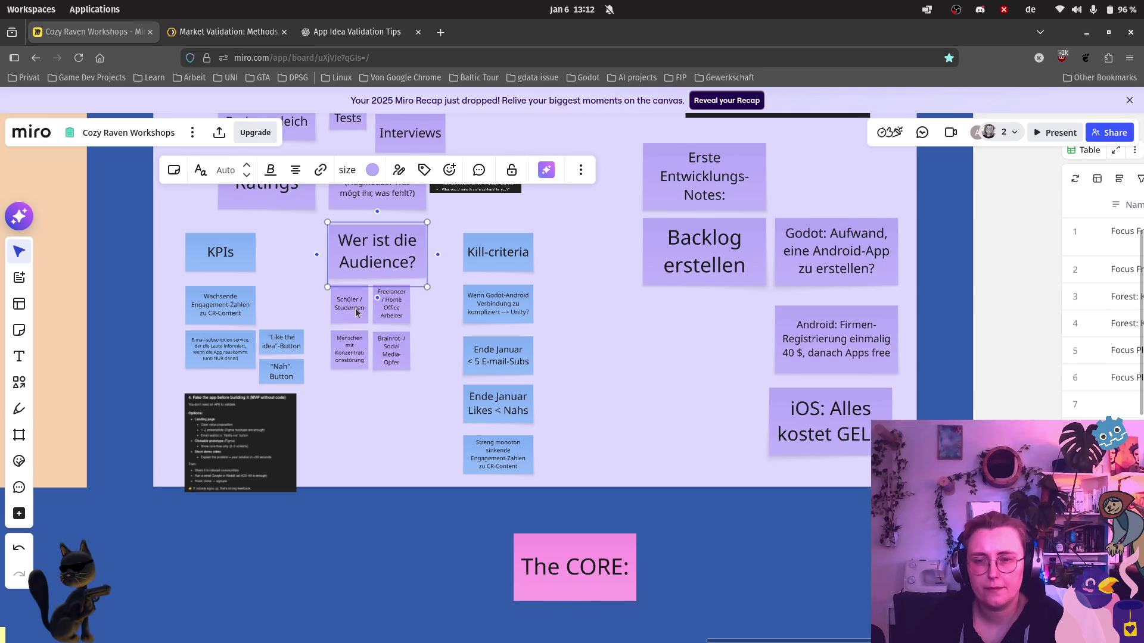
Try selecting the Audience group and then the Kill-criteria notes, clearing each selection.
left_click(412, 318, "shift")
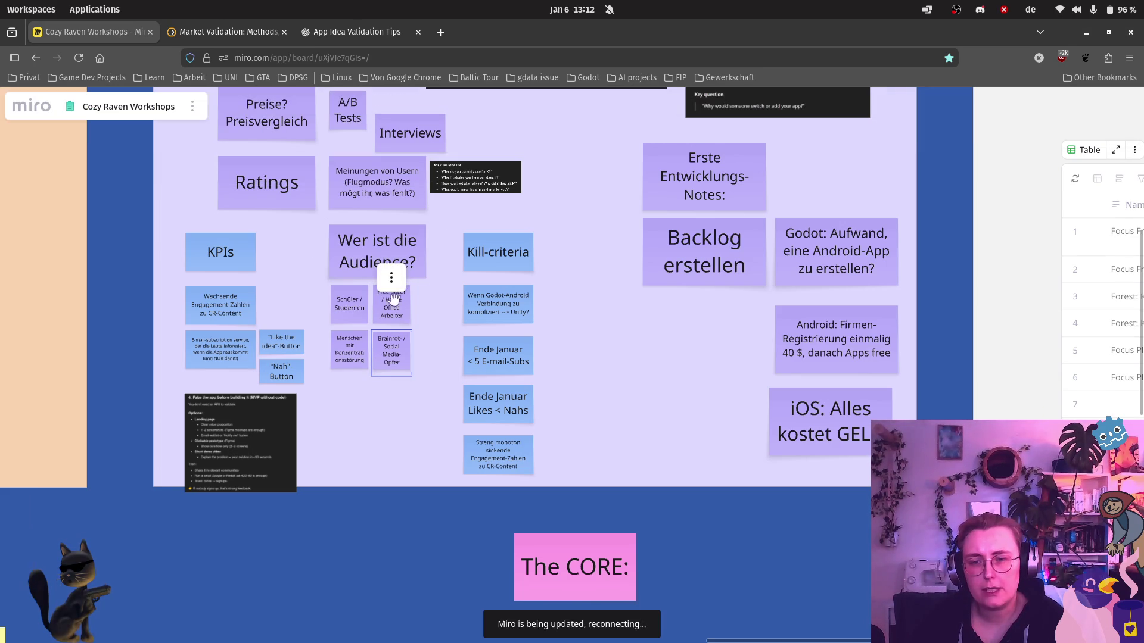
mouse_move(433, 388)
left_mouse_down()
mouse_move(346, 257)
mouse_move(599, 341)
left_mouse_up()
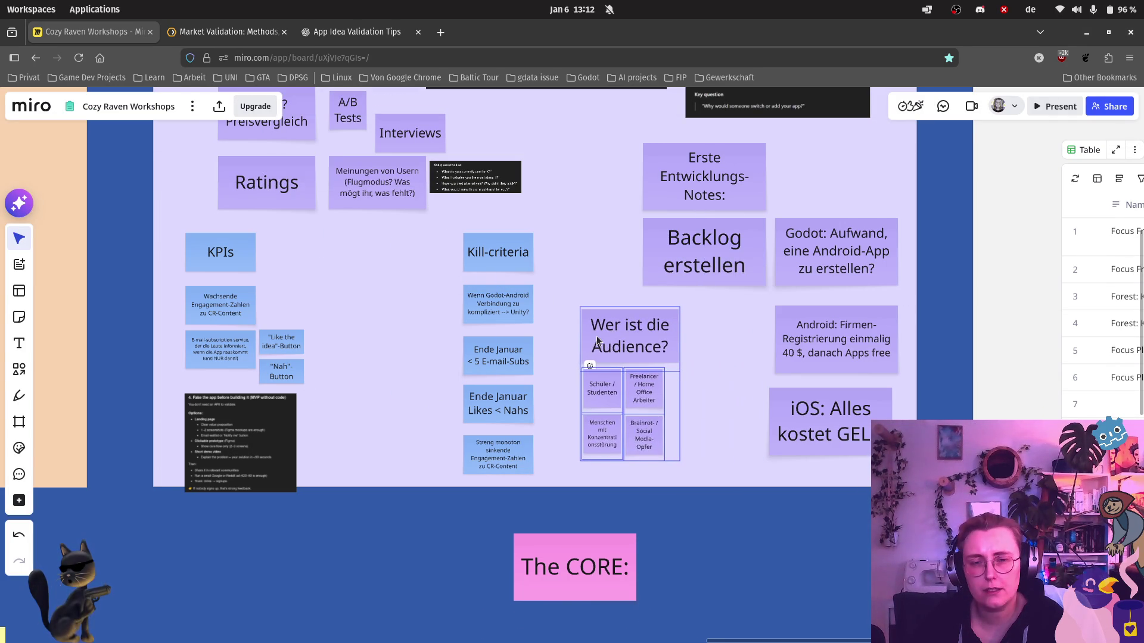
left_click(426, 309)
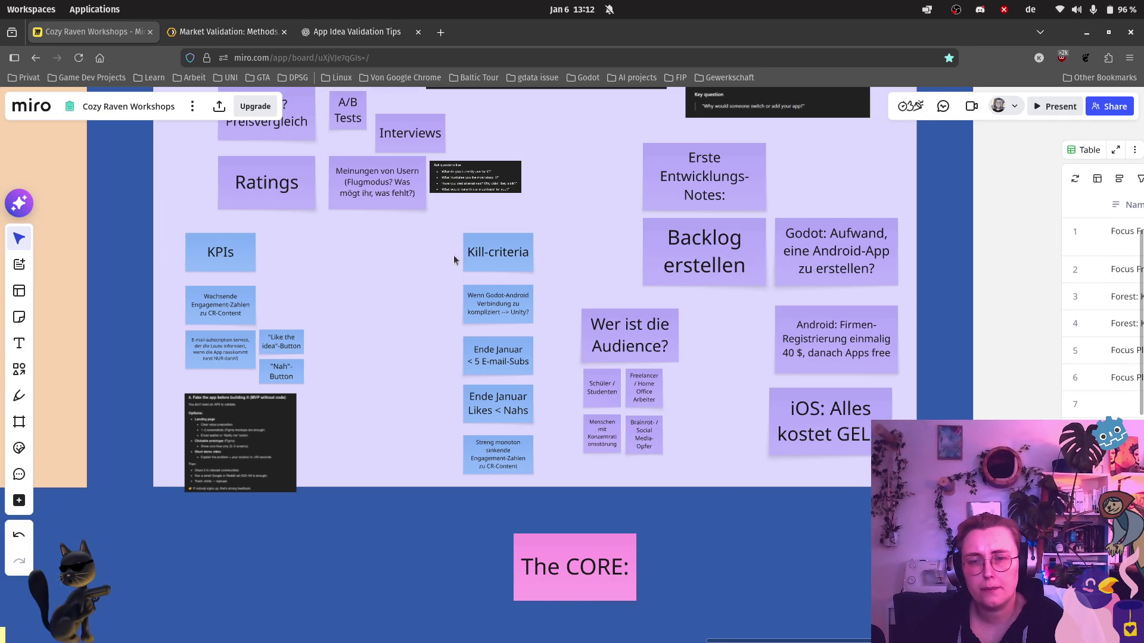
left_click(485, 255)
key("Escape")
left_click(510, 252)
left_click(504, 332)
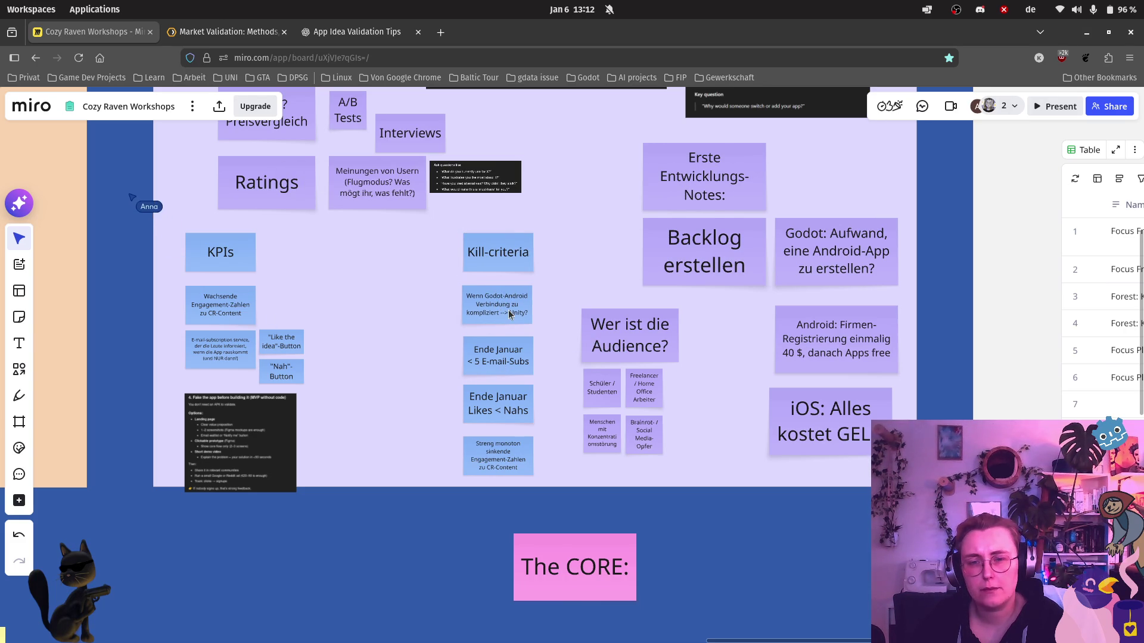
left_click(509, 310)
left_click(512, 268, "shift")
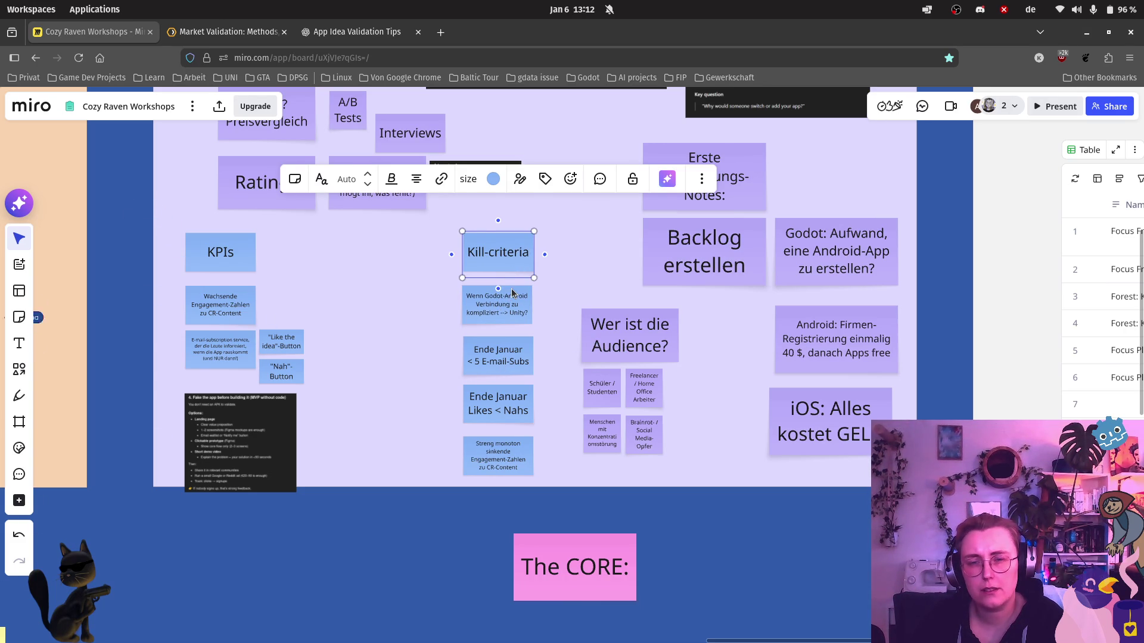
key("Escape")
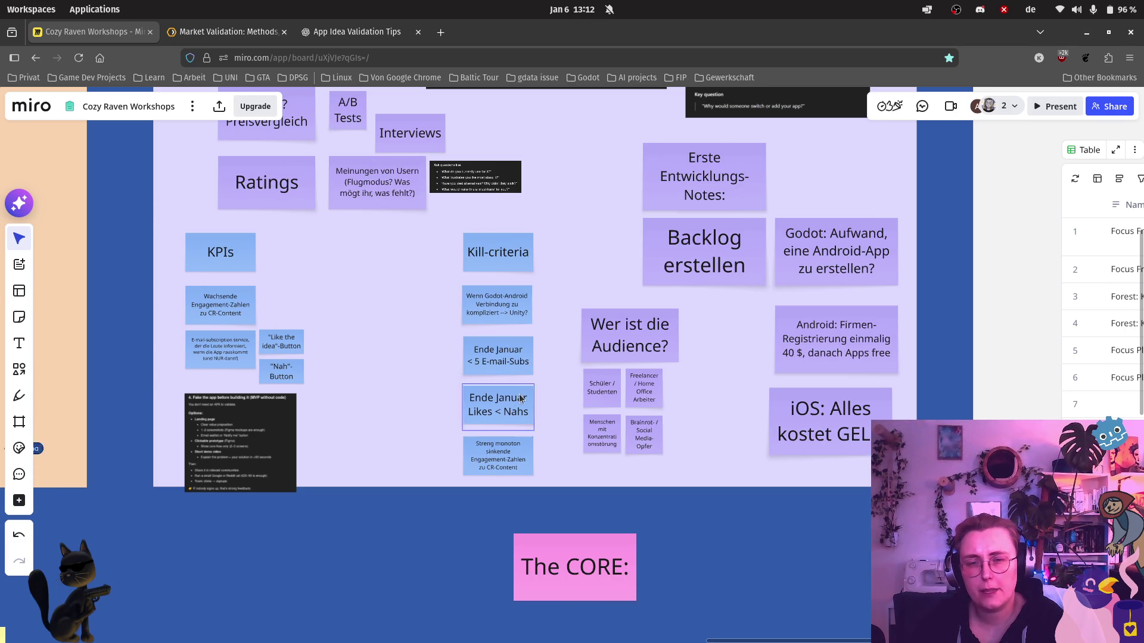
Select the five Kill-criteria notes together and move them further left.
left_click(520, 247)
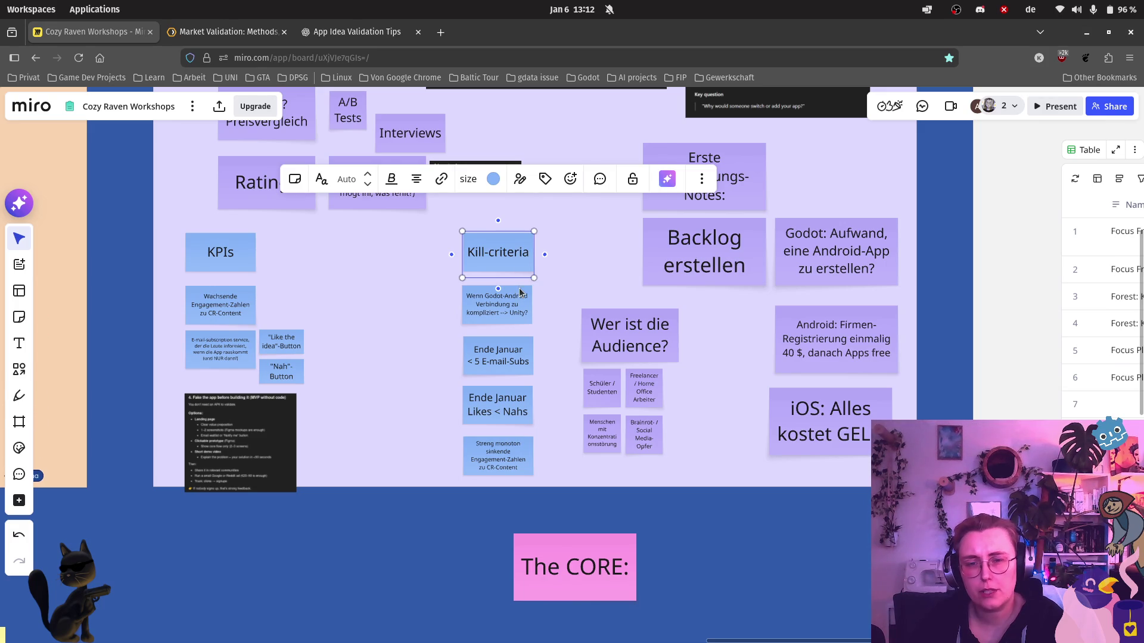
left_click(519, 292, "shift")
left_click(522, 352, "shift")
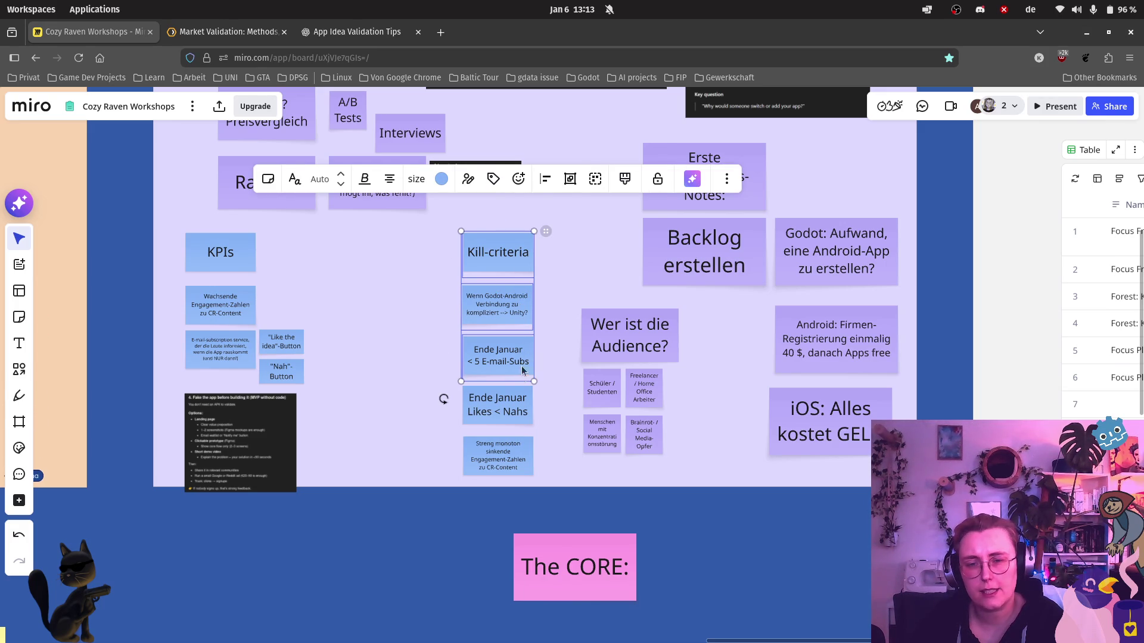
left_click(524, 392, "shift")
left_click(521, 455, "shift")
mouse_move(516, 251)
left_mouse_down()
mouse_move(409, 255)
mouse_move(392, 240)
left_mouse_up()
Marquee-select the Audience note with its four sub-notes and move the group up-left.
left_click(577, 286)
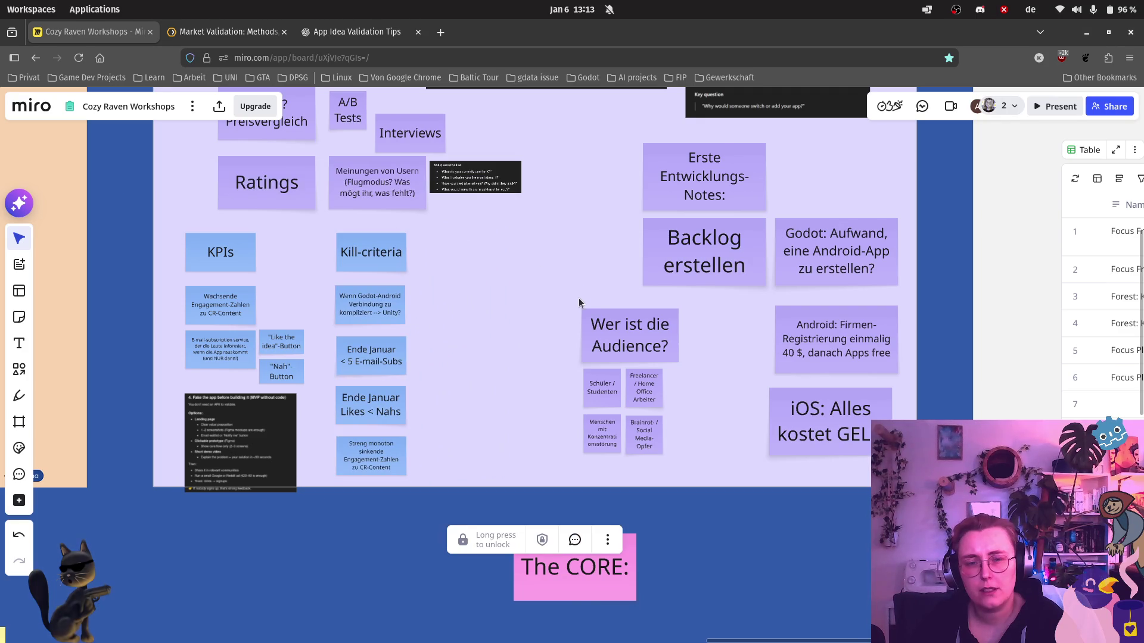
left_click_drag(575, 301, 670, 462)
mouse_move(655, 344)
left_mouse_down()
mouse_move(553, 265)
mouse_move(598, 267)
left_mouse_up()
scroll(499, 260, "down", 3)
scroll(620, 376, "left", 10)
Zoom to the Art inspo frame showing the mood notes and app mockups.
scroll(848, 360, "up", 3)
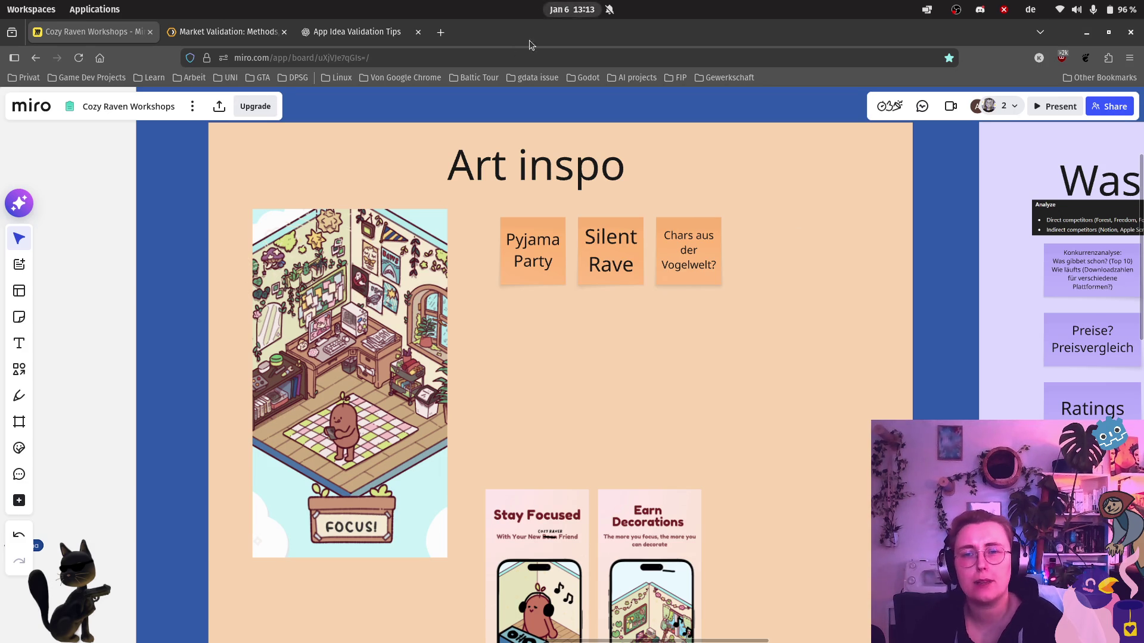
Scroll the App Idea Validation Tips chat to sections 6 and 7, unfair advantage and kill criteria.
left_click(328, 36)
scroll(606, 199, "down", 3)
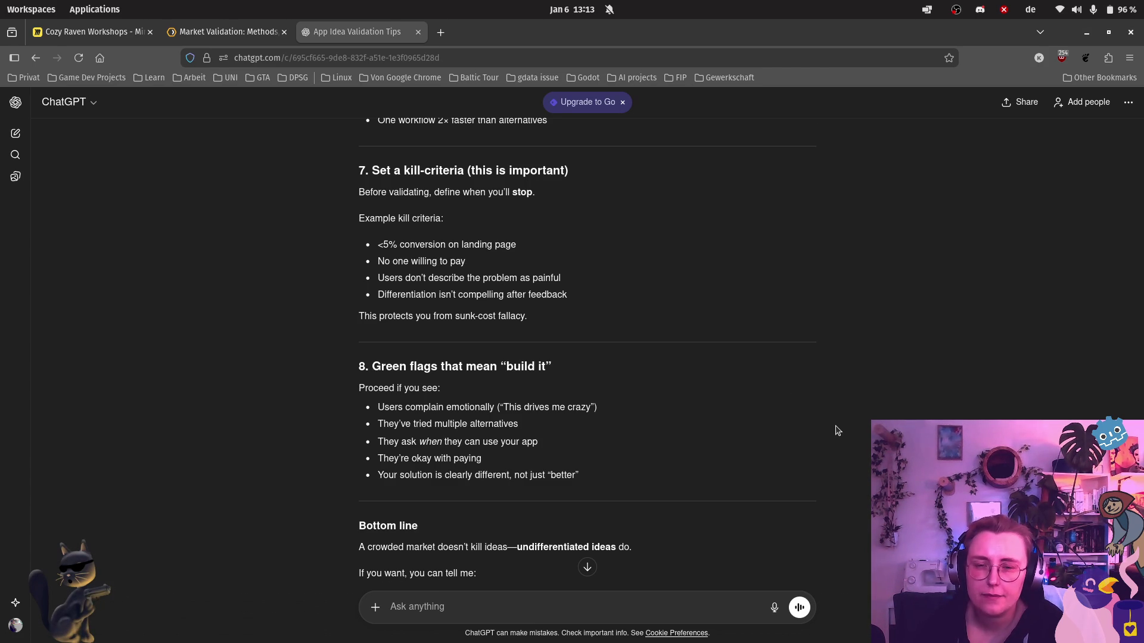
scroll(837, 430, "down", 2)
scroll(835, 429, "up", 6)
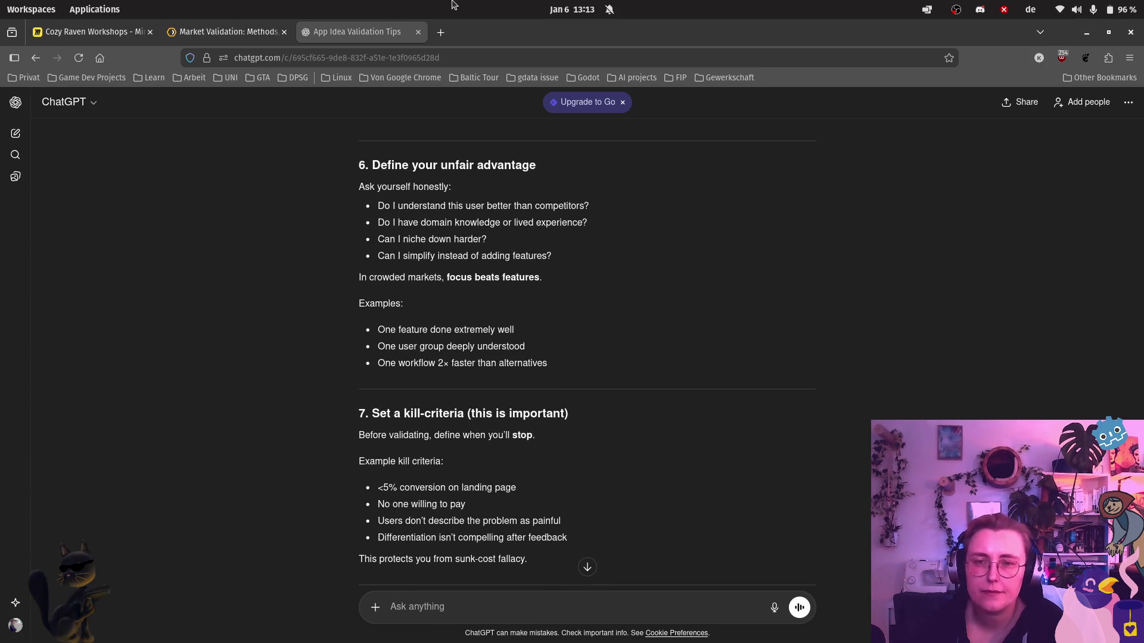
left_click(441, 33)
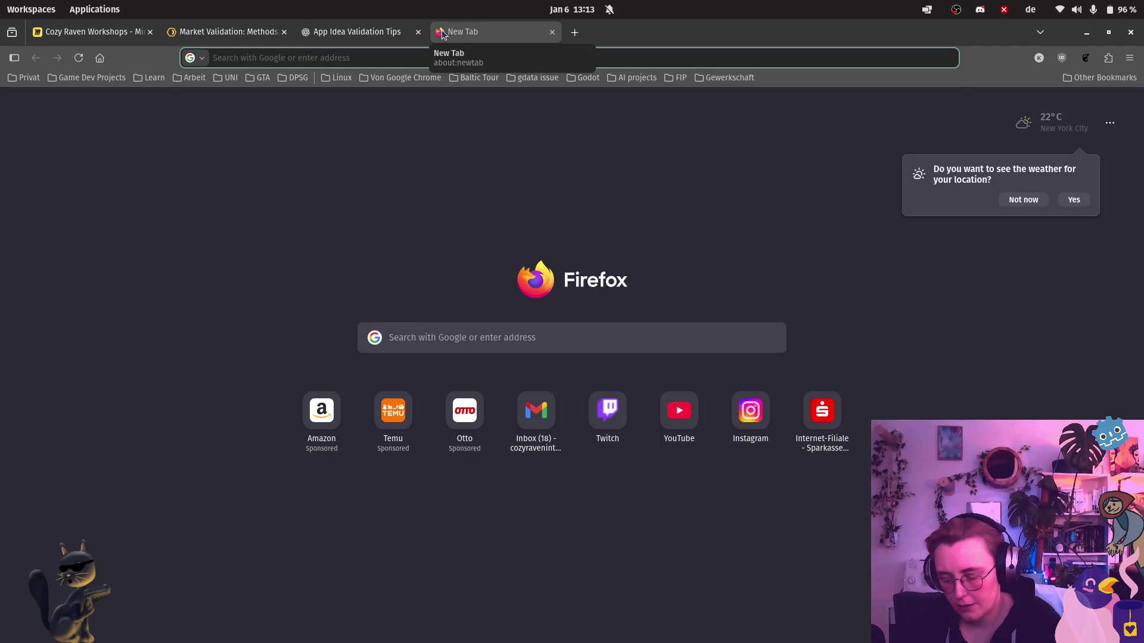
Search Google for 'the best focus app'.
type("focus")
key("BackSpace")
key("BackSpace")
key("BackSpace")
type("the best focu")
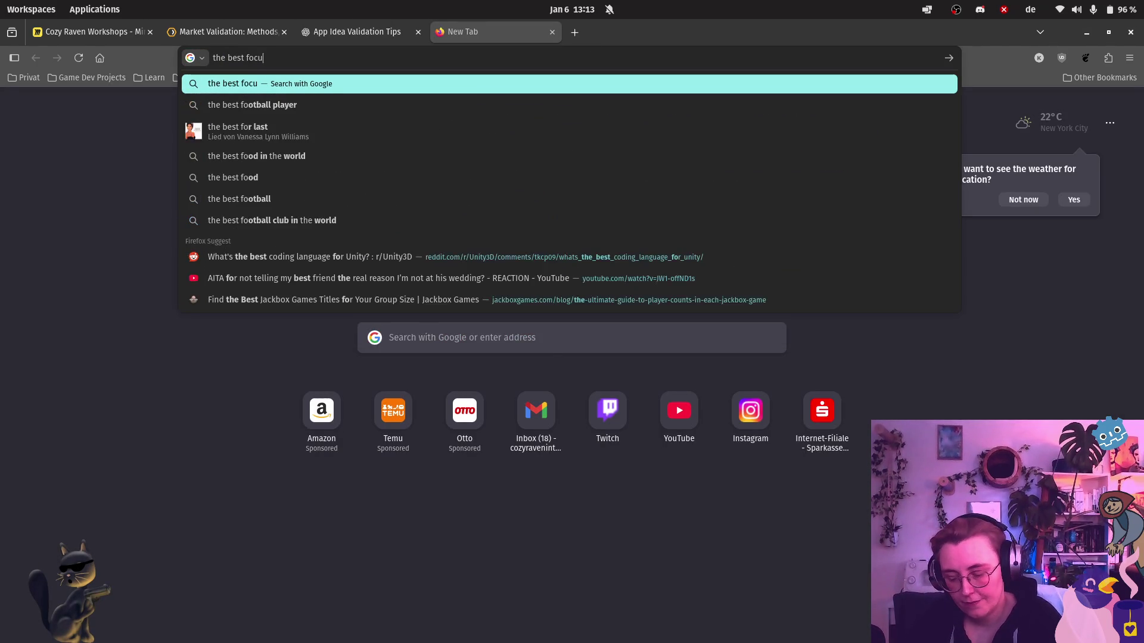
type("s app")
key("Return")
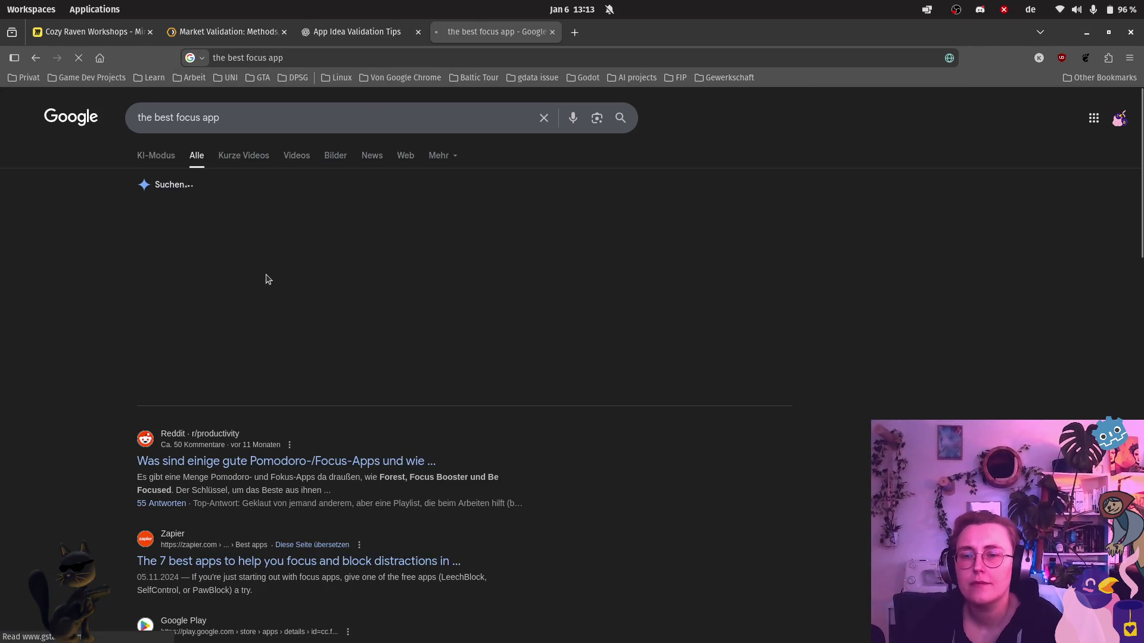
Open the Reddit thread and the Zapier article from the results in new tabs.
right_click(381, 462)
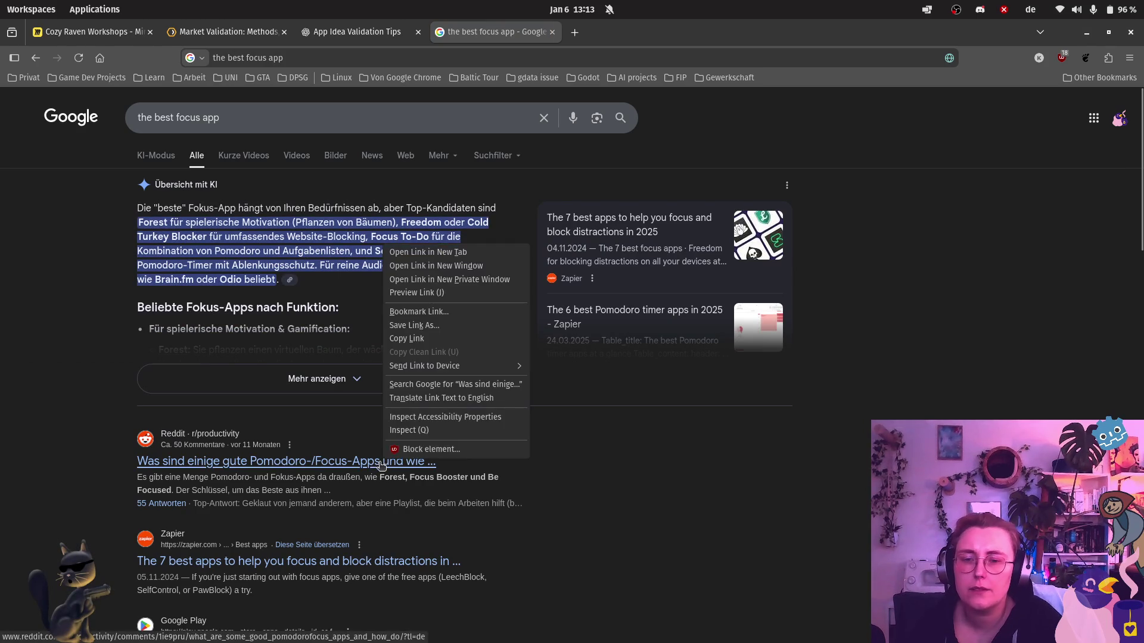
left_click(454, 255)
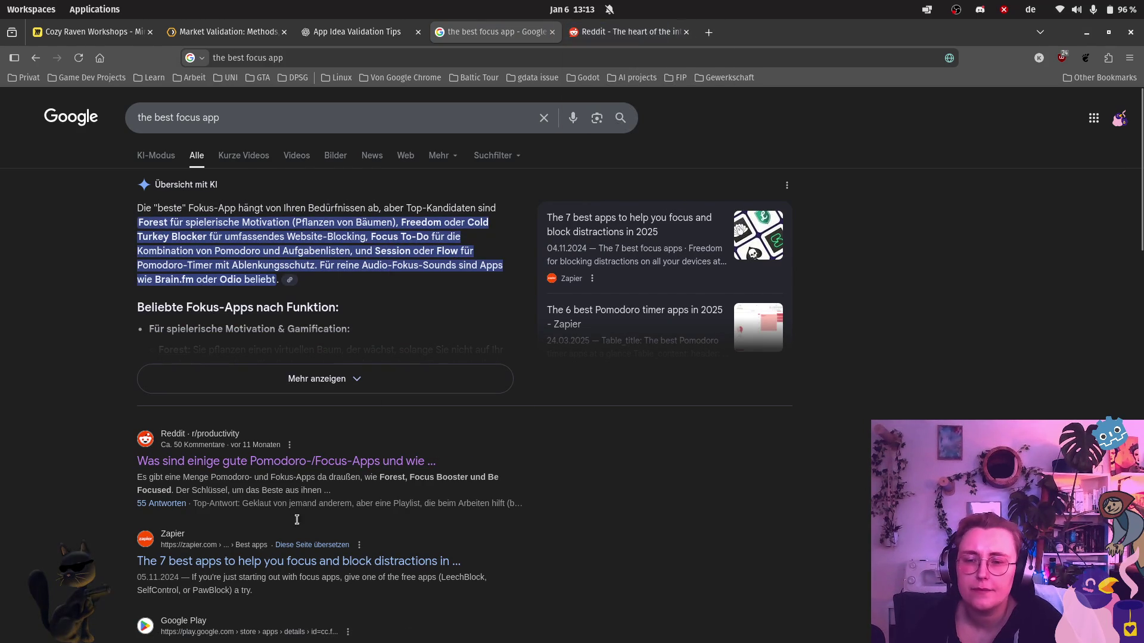
right_click(336, 575)
left_click(466, 517)
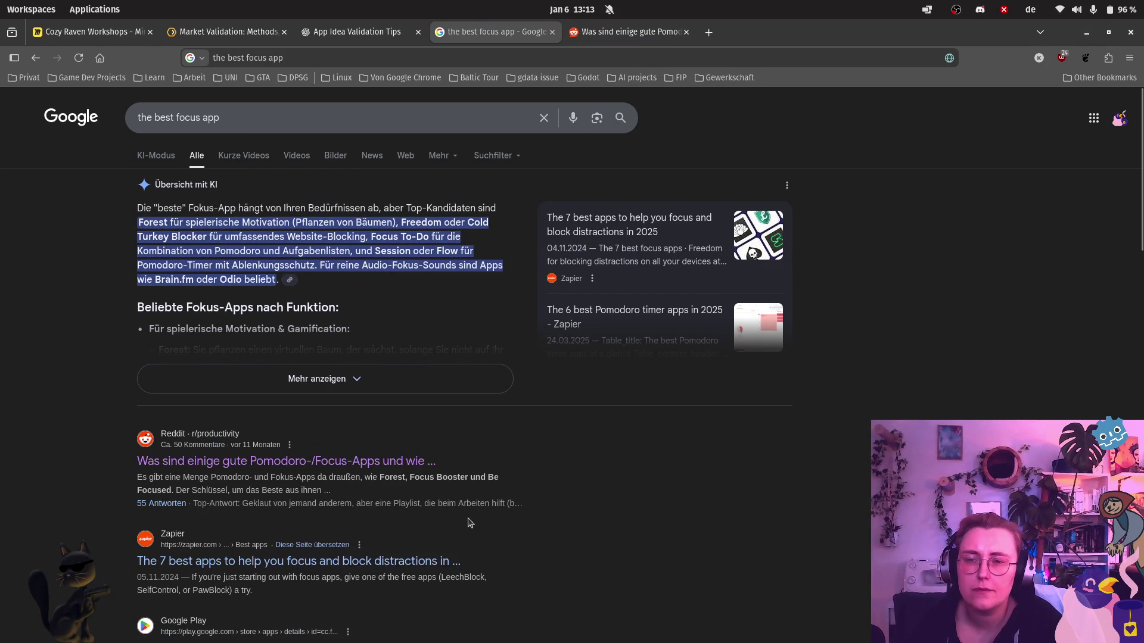
scroll(345, 441, "down", 2)
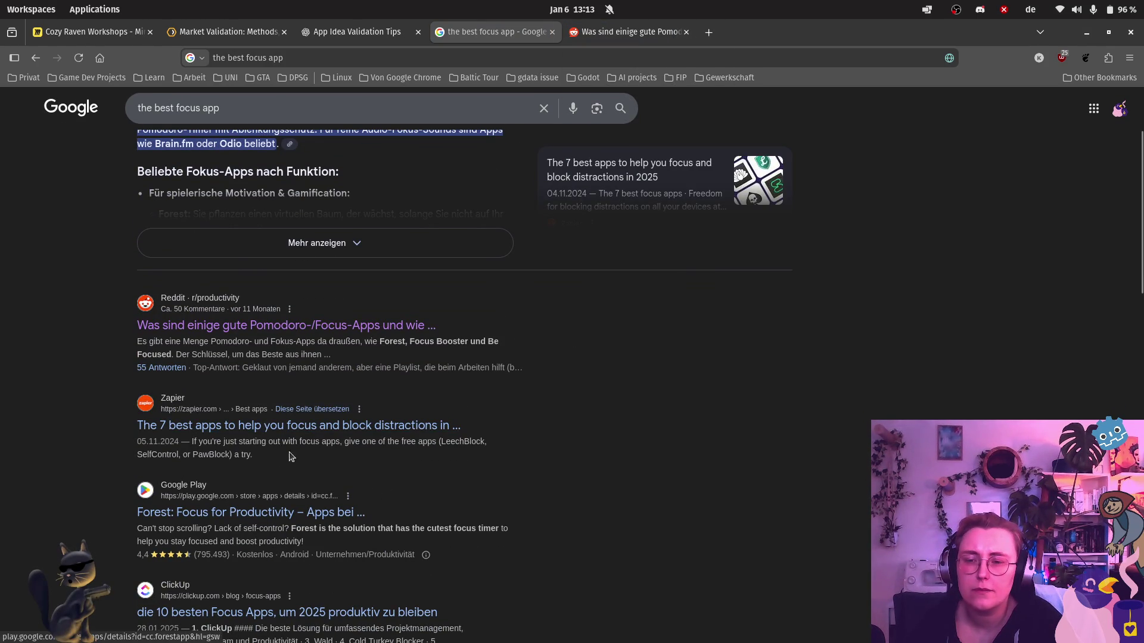
right_click(335, 425)
left_click(345, 433)
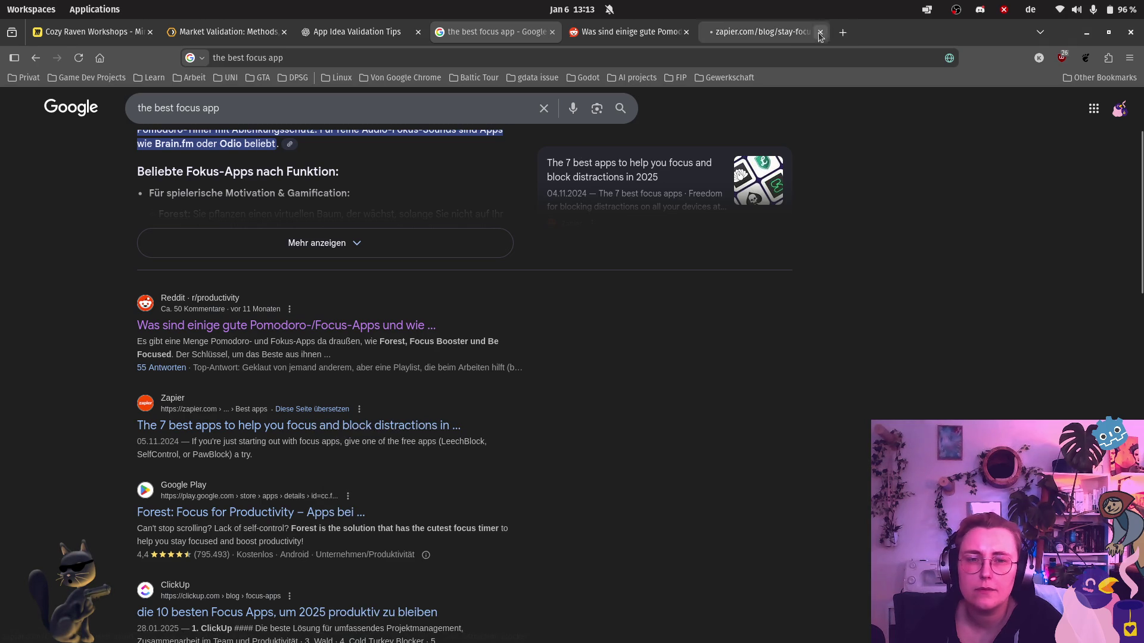
left_click(774, 32)
Skim Zapier's '7 best apps' focus-app article.
scroll(781, 262, "down", 5)
scroll(774, 426, "down", 9)
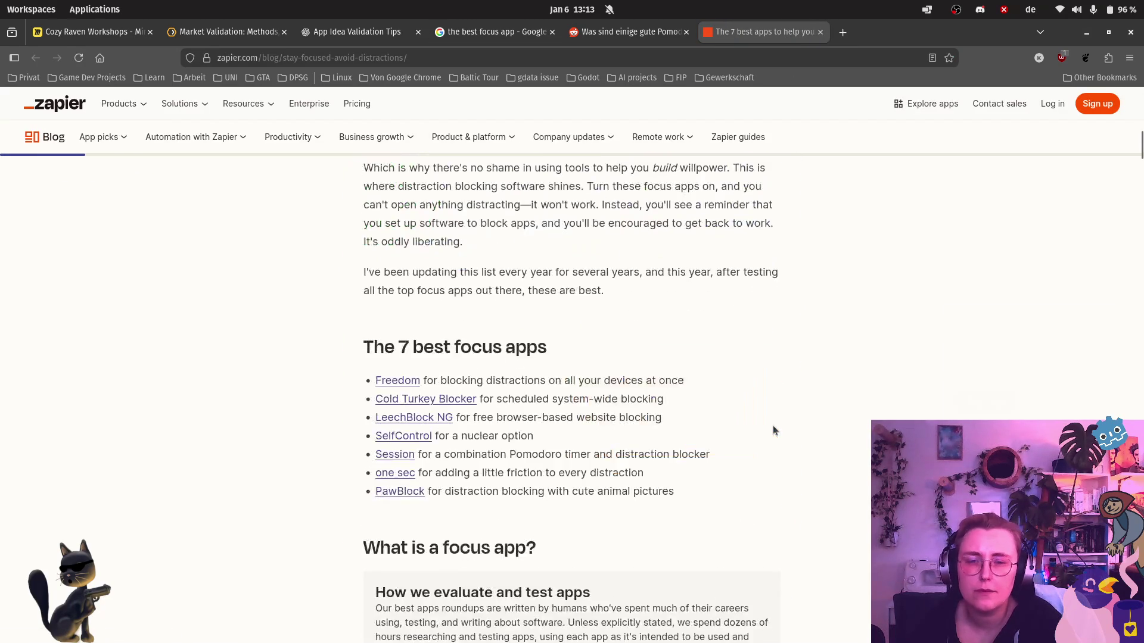
scroll(774, 425, "down", 6)
scroll(775, 424, "down", 7)
scroll(775, 424, "down", 7)
scroll(774, 424, "down", 7)
scroll(774, 426, "down", 7)
scroll(774, 427, "down", 9)
scroll(780, 431, "down", 7)
scroll(780, 445, "down", 11)
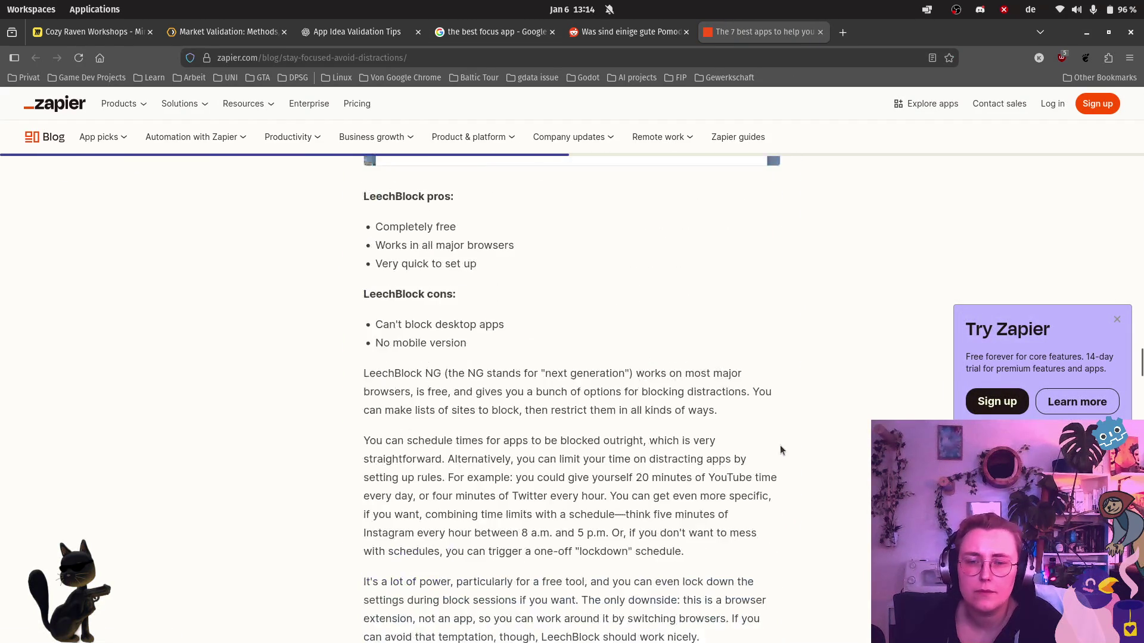
scroll(780, 445, "up", 10)
Glance over the Reddit Pomodoro thread, then return to the Google results.
left_click(628, 33)
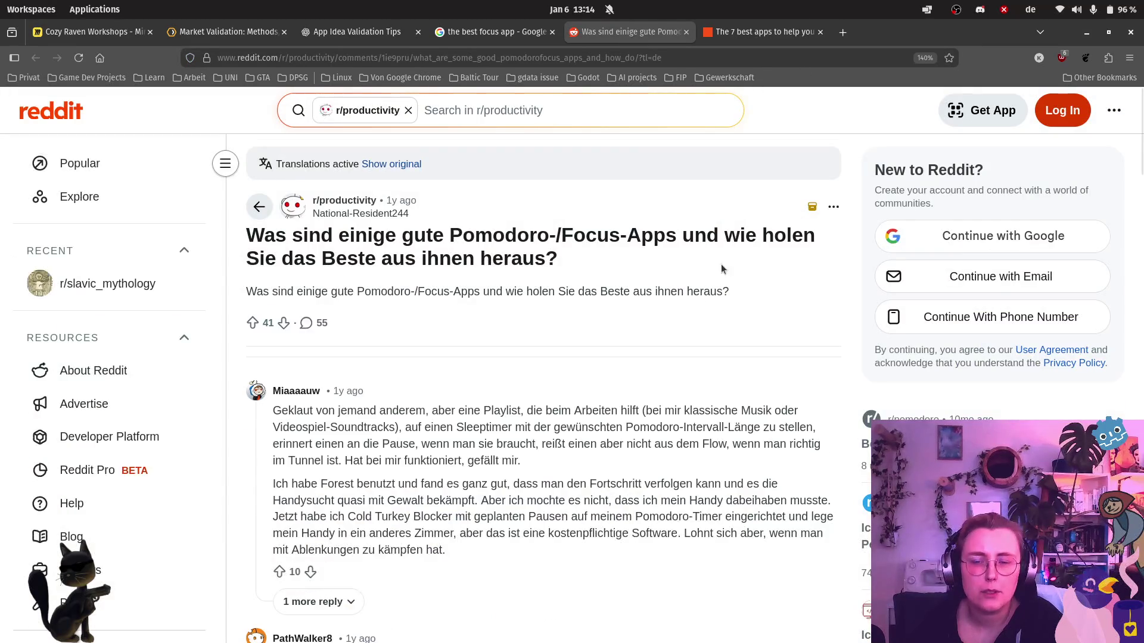
scroll(707, 288, "down", 8)
scroll(707, 288, "up", 7)
left_click(498, 31)
scroll(465, 357, "up", 4)
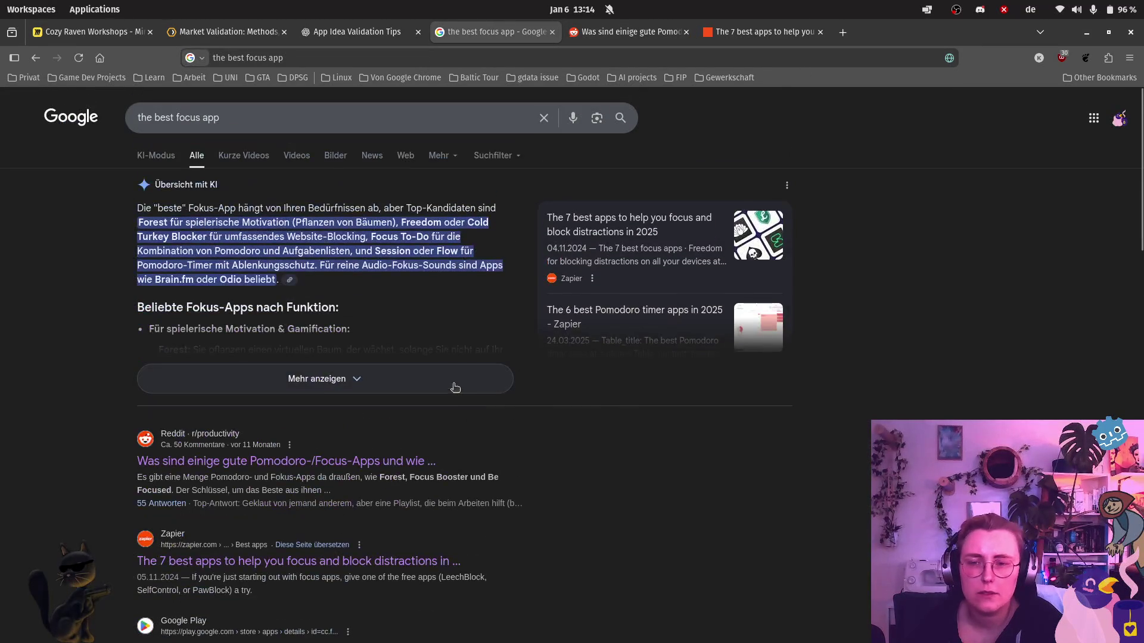
Switch the focus-app search to the Bilder (image) results.
left_click_drag(173, 118, 134, 120)
key("BackSpace")
key("Escape")
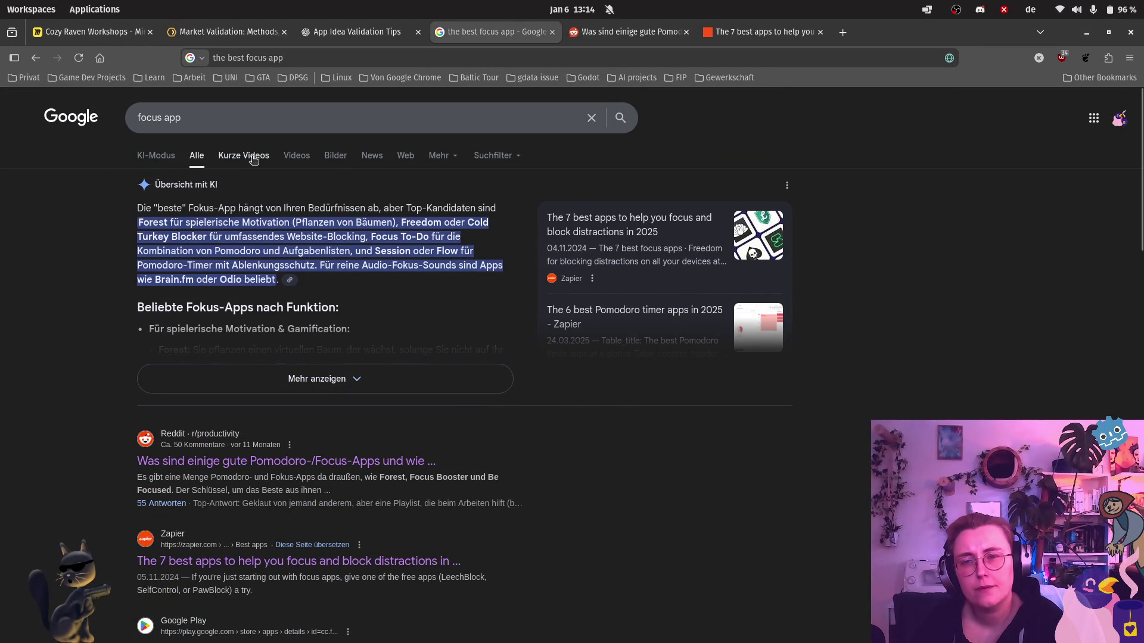
left_click(330, 158)
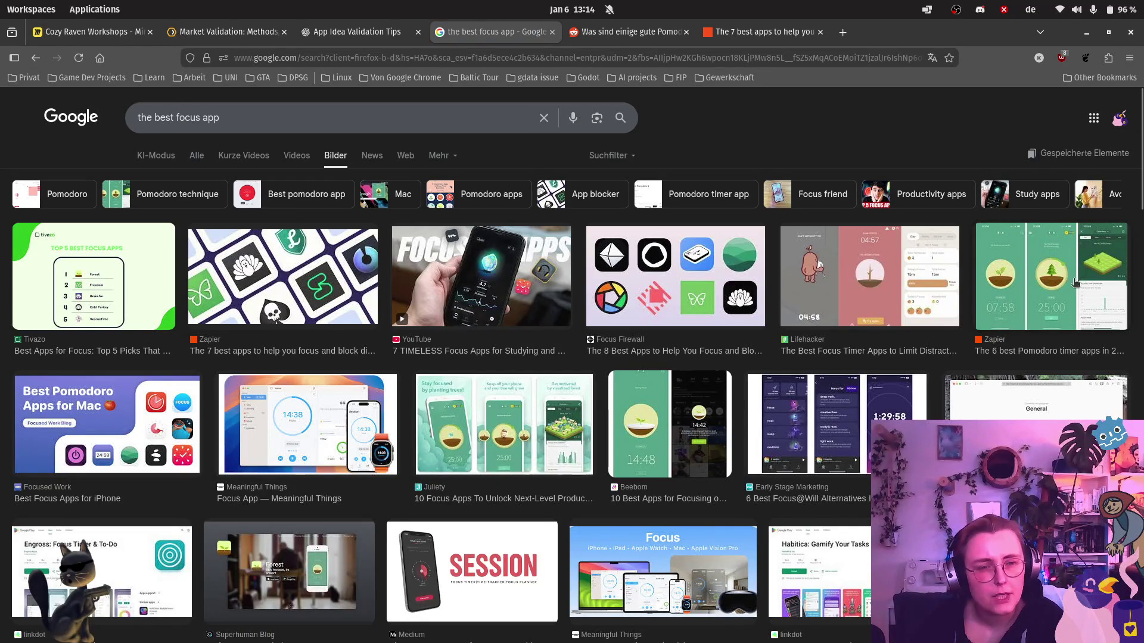
Preview the Zapier Pomodoro timer apps image and browse the grid of app screenshots.
left_click(1047, 280)
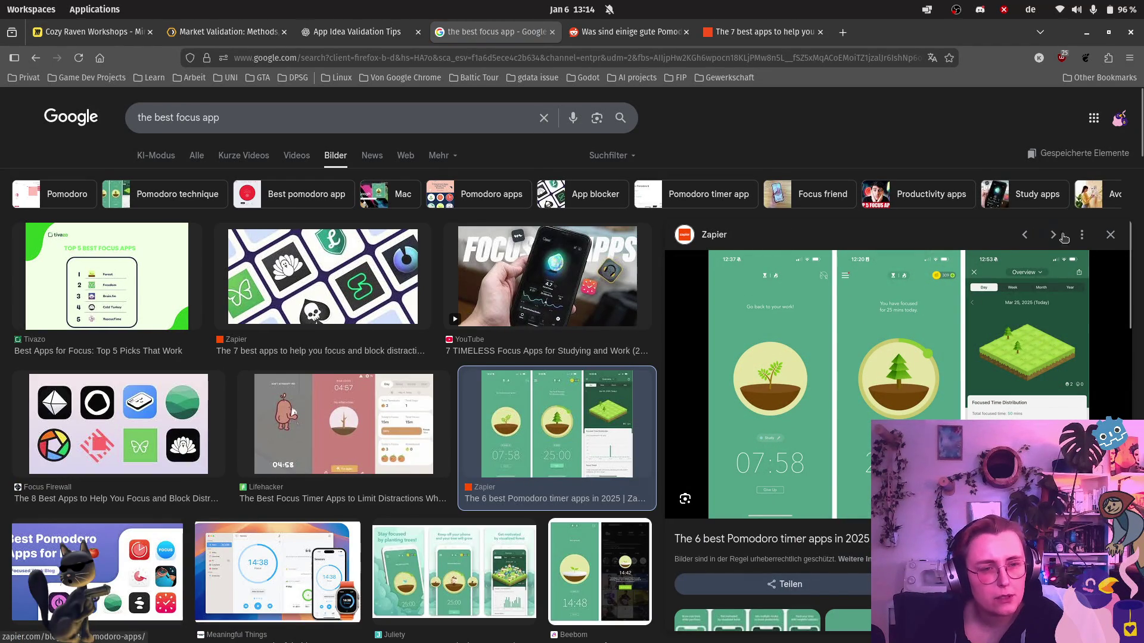
left_click(1111, 235)
scroll(752, 418, "down", 3)
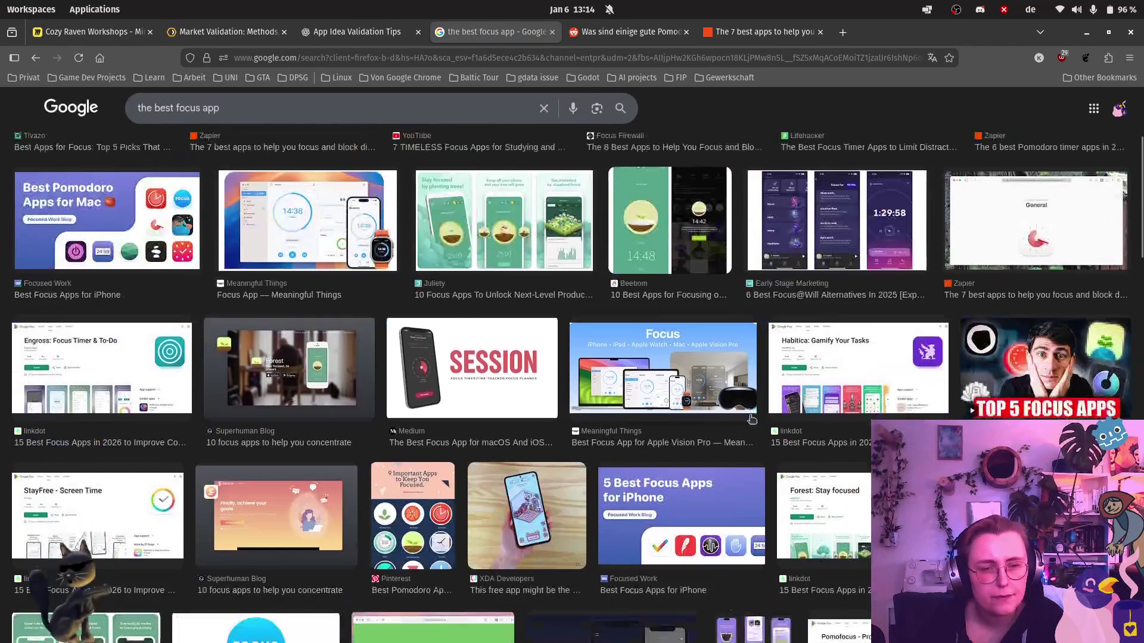
scroll(497, 335, "down", 10)
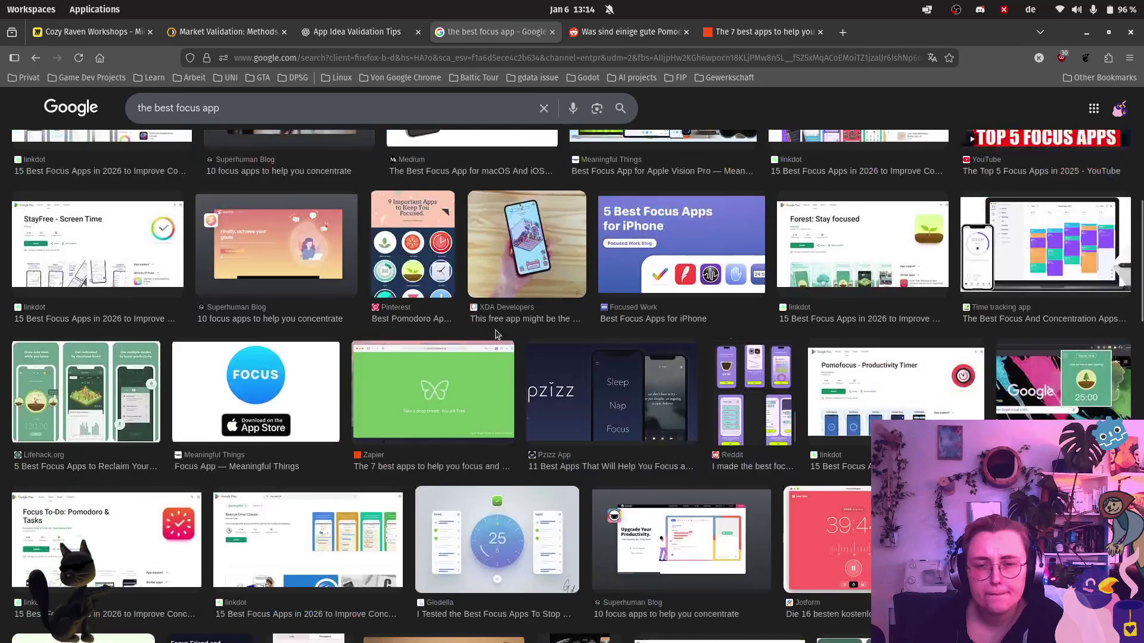
scroll(497, 335, "down", 3)
scroll(497, 334, "down", 3)
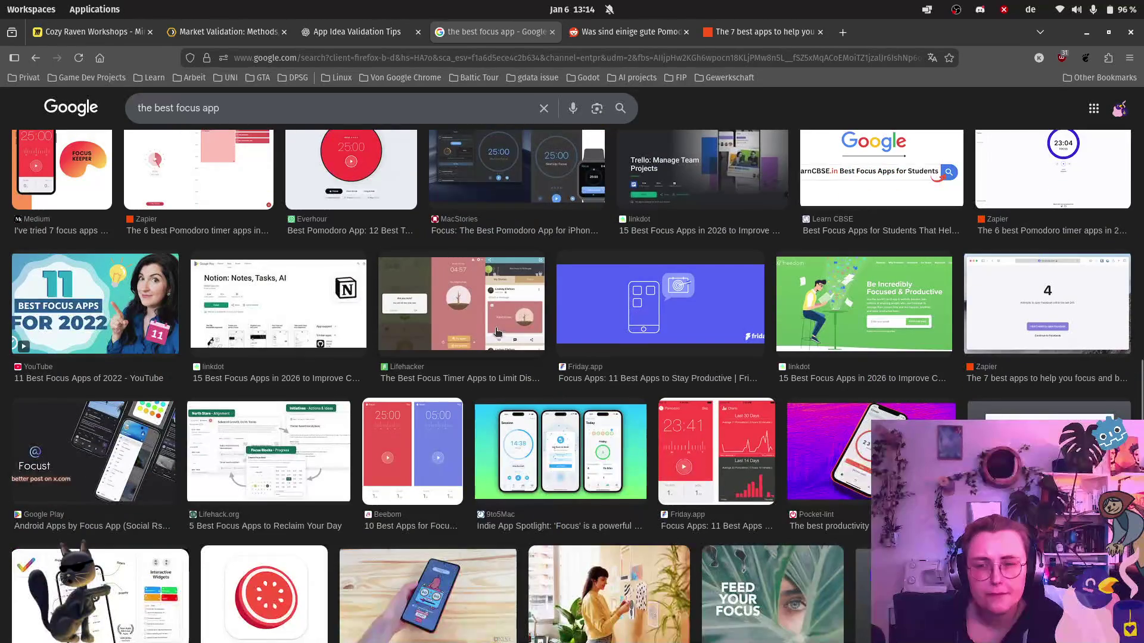
scroll(496, 332, "down", 3)
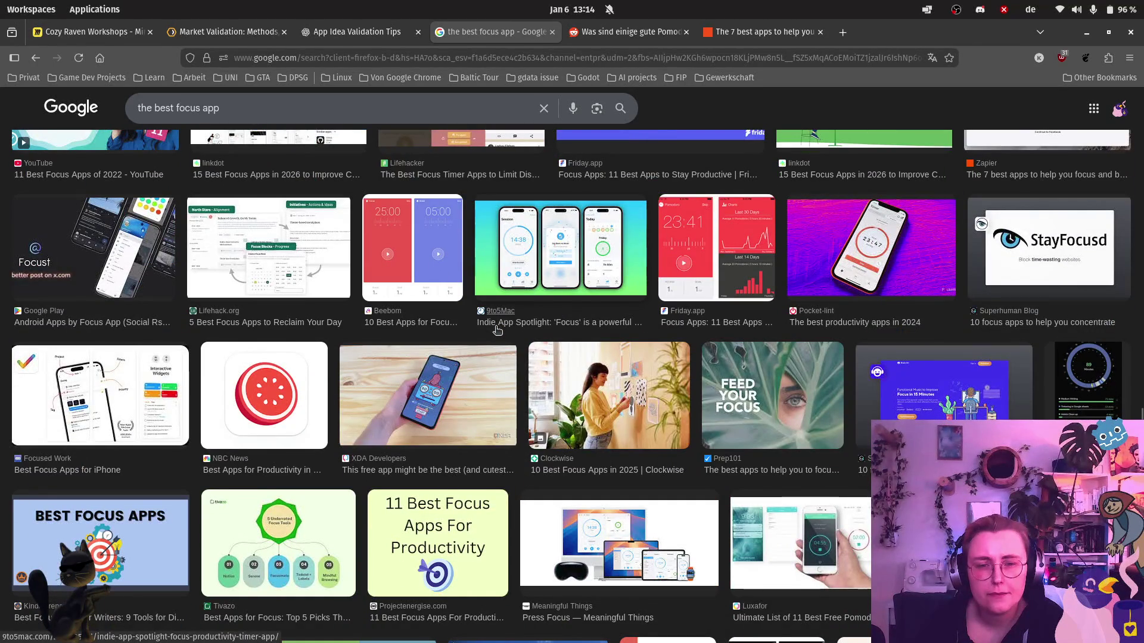
scroll(497, 330, "down", 5)
scroll(497, 331, "down", 4)
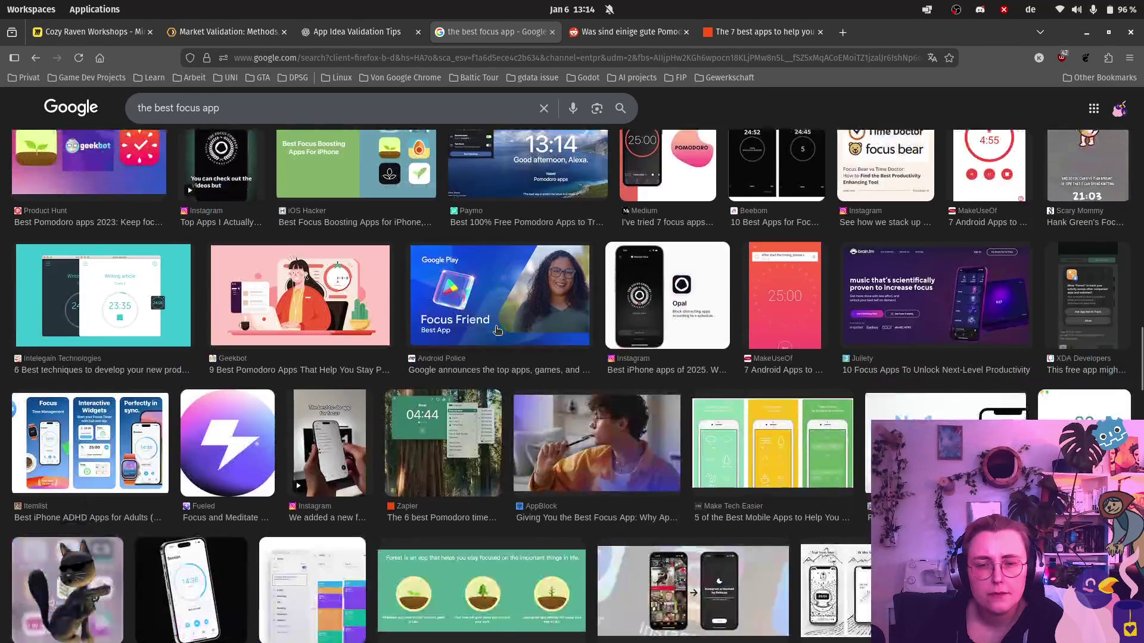
scroll(498, 330, "down", 4)
scroll(497, 331, "down", 3)
scroll(497, 331, "down", 4)
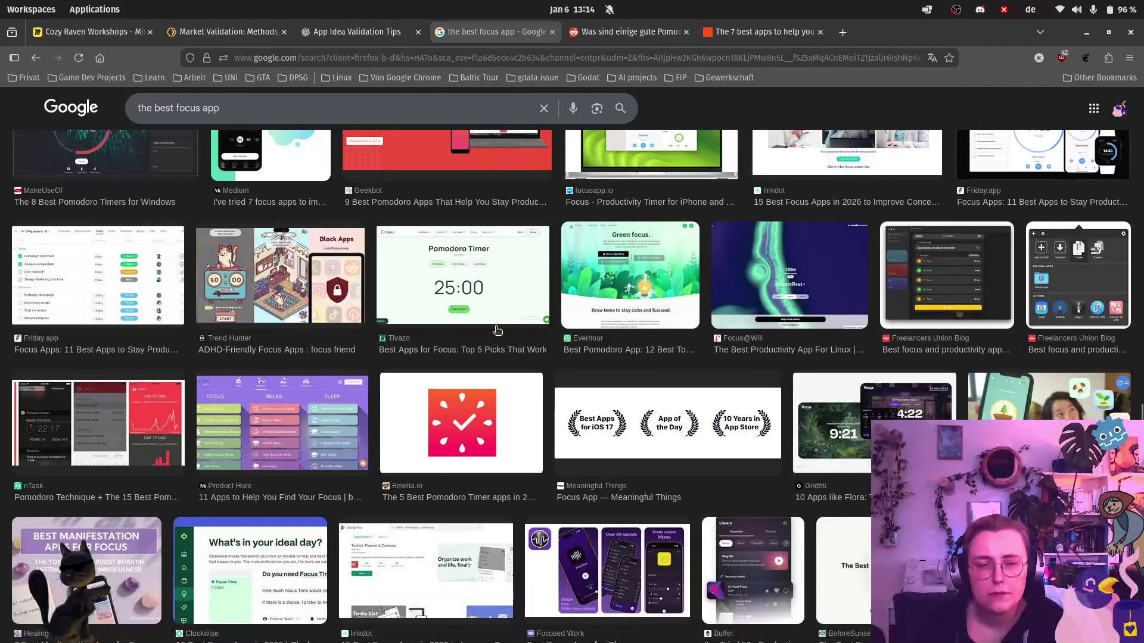
scroll(497, 330, "down", 3)
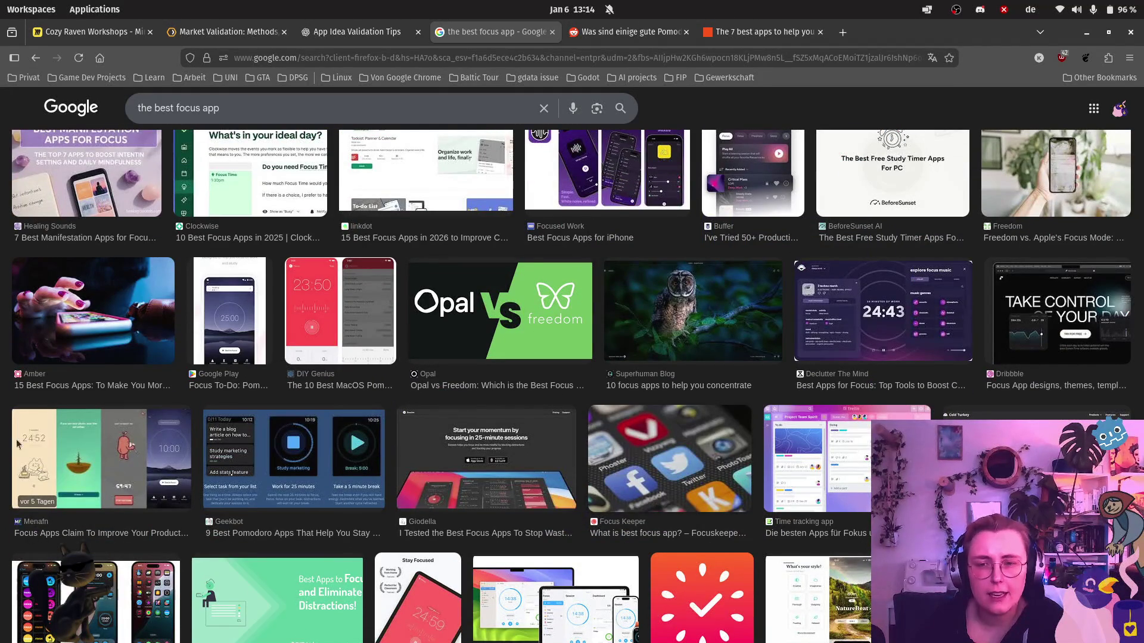
scroll(556, 564, "down", 5)
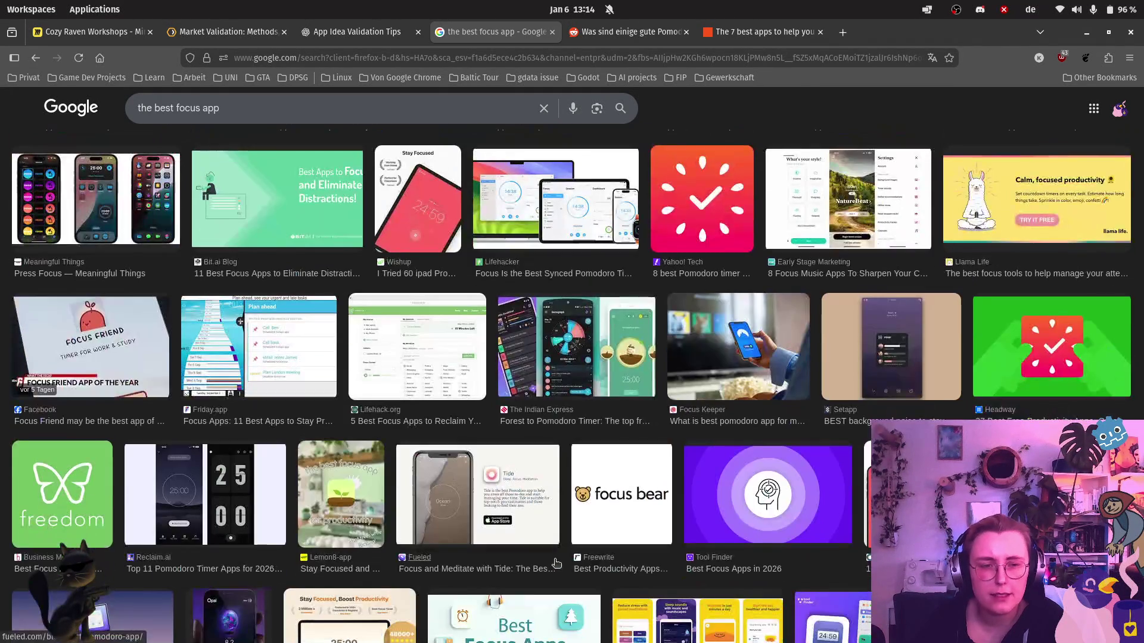
scroll(705, 429, "down", 4)
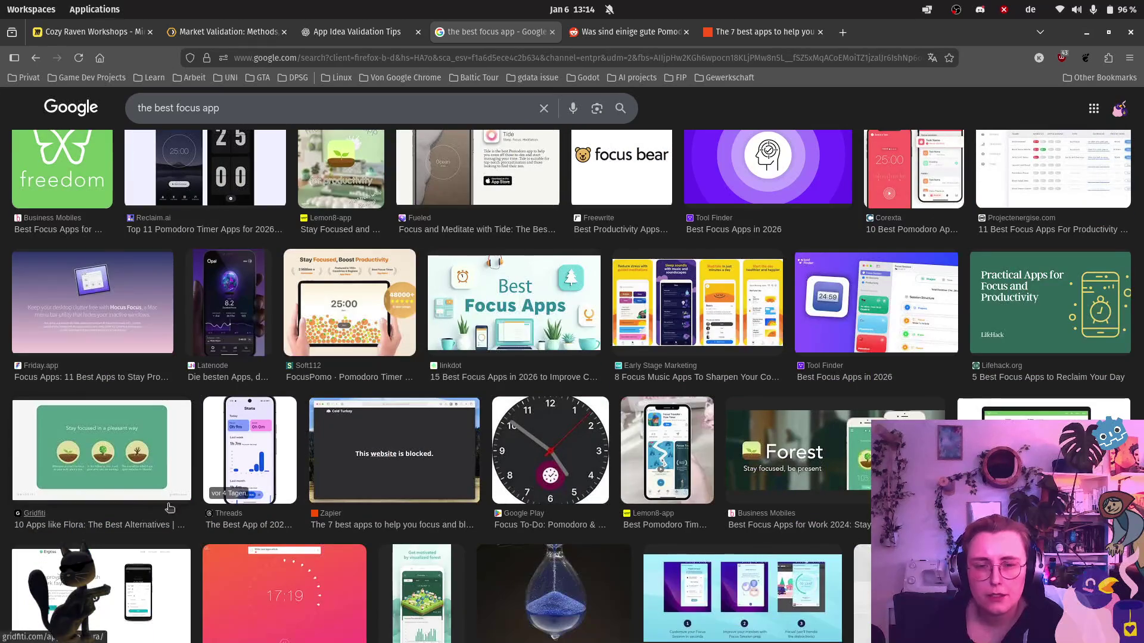
scroll(705, 429, "down", 3)
scroll(680, 441, "down", 3)
scroll(643, 459, "down", 3)
scroll(604, 474, "down", 3)
scroll(603, 473, "up", 5)
scroll(604, 474, "up", 5)
scroll(603, 473, "up", 5)
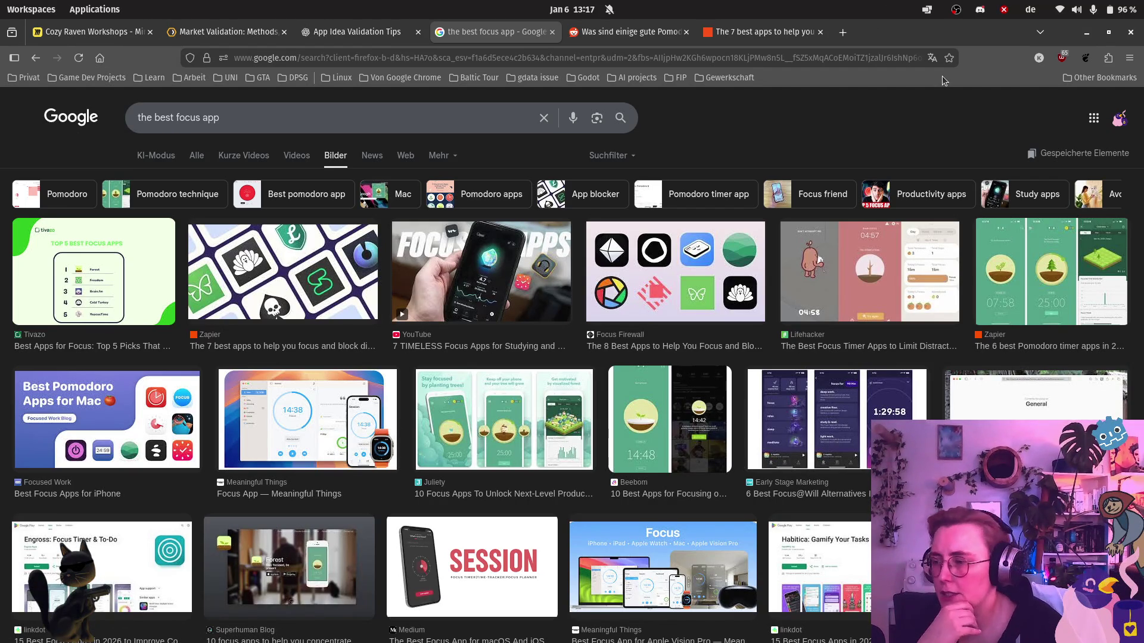
Open a blank new tab beside the focus-app image results.
left_click(843, 32)
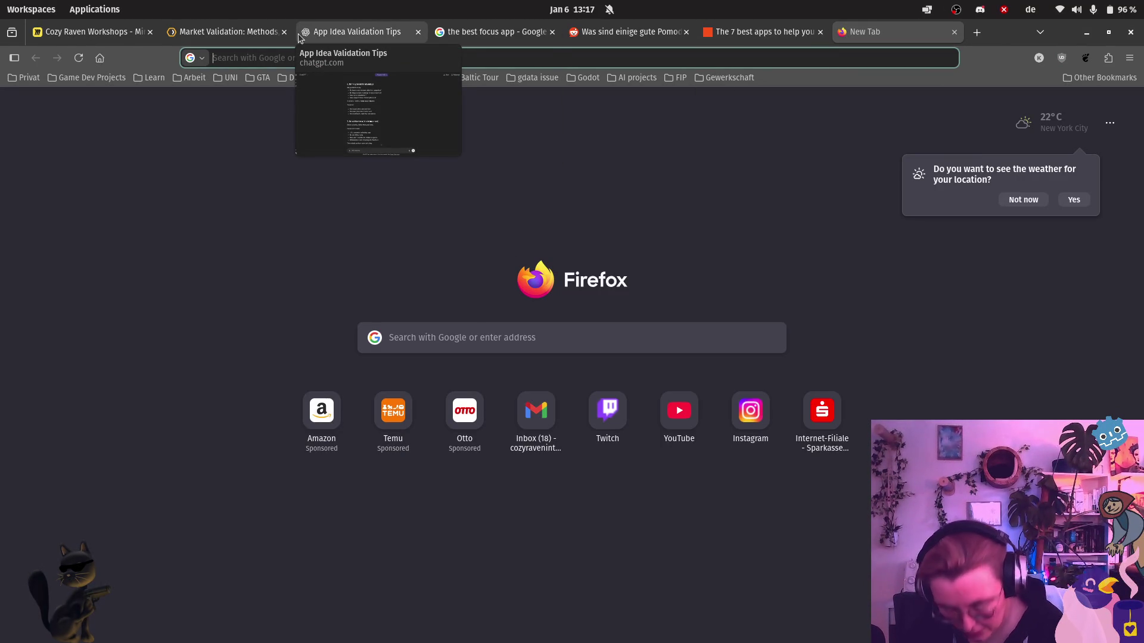
Search 'focus tree' and open the Focus Tree listing on Google Play.
left_click(309, 60)
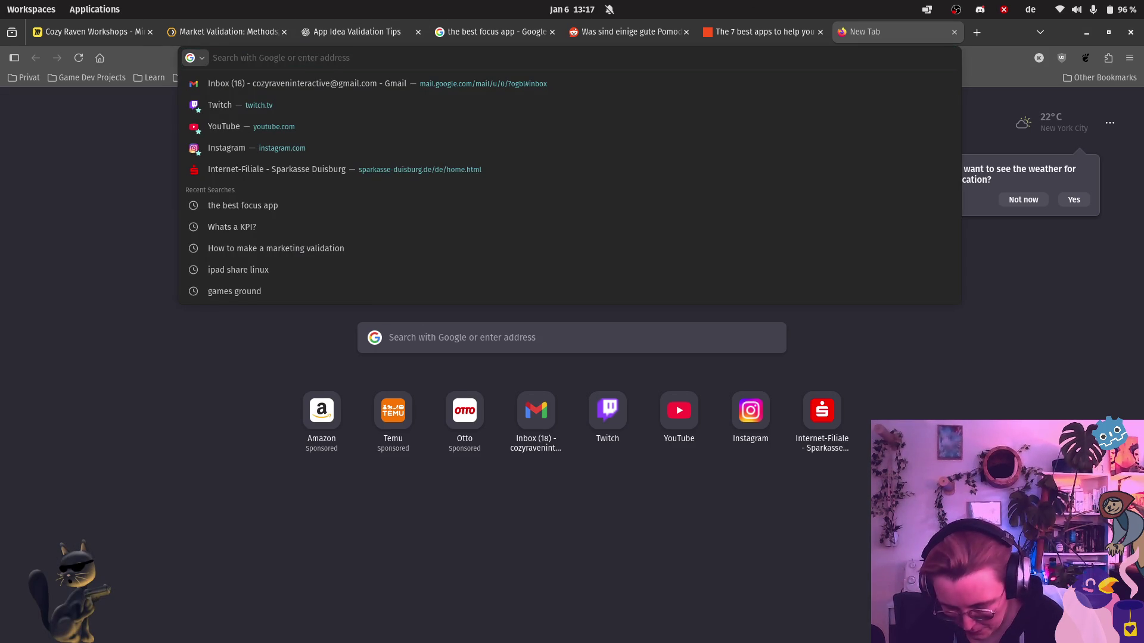
type("focus ")
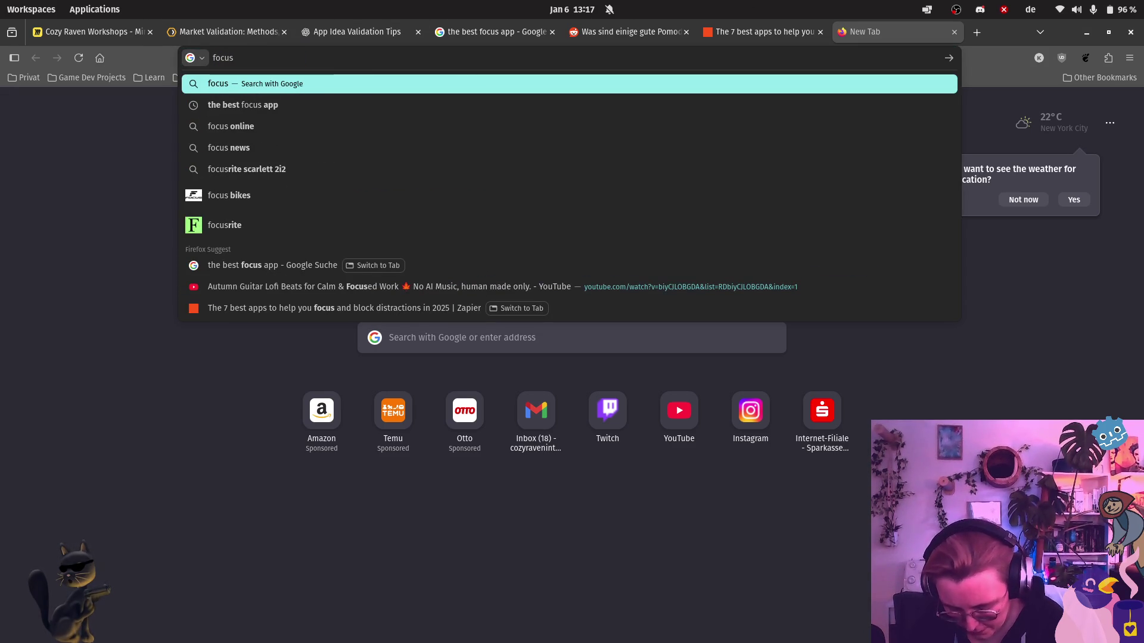
type("tree")
key("Return")
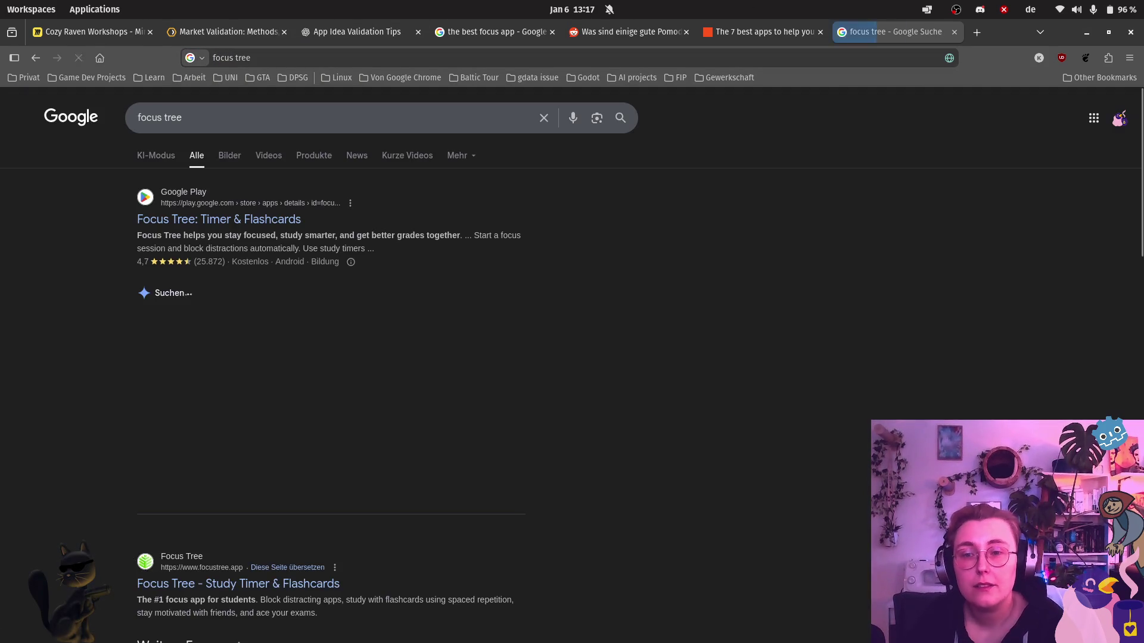
left_click(218, 219)
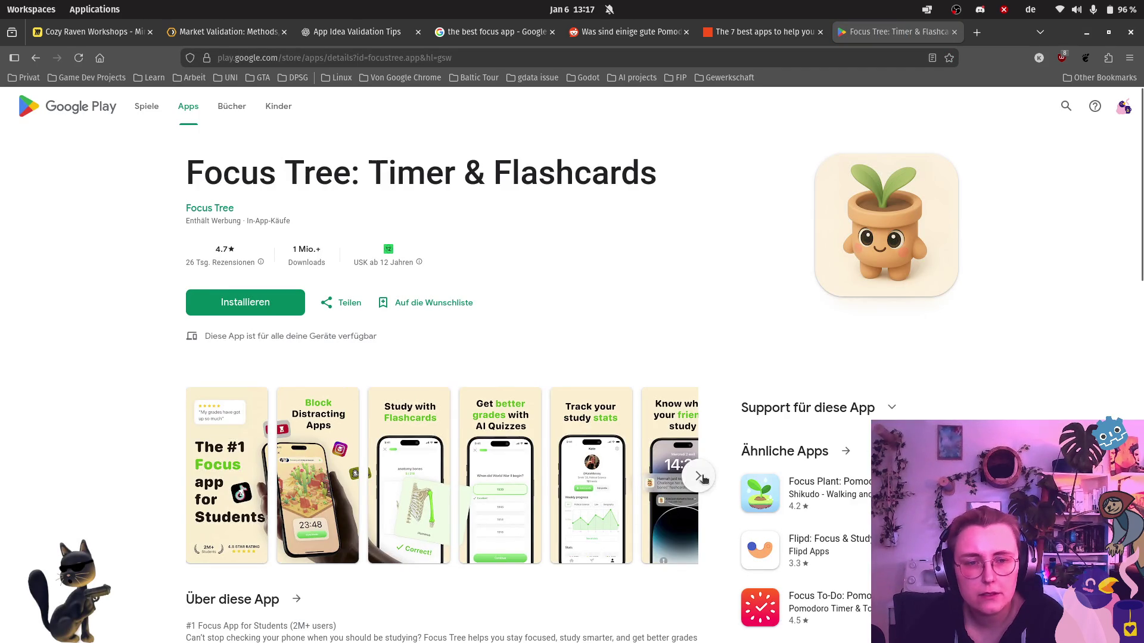
Enlarge the Block distracting apps screenshot and capture the tablet image as a screenshot.
left_click(699, 476)
left_click(699, 476)
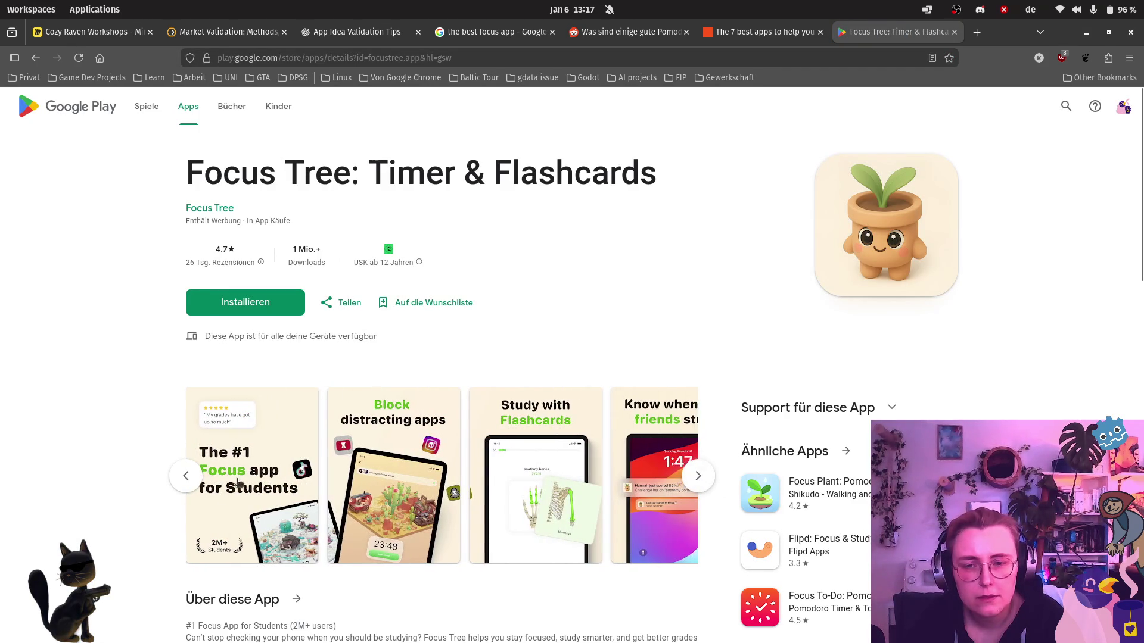
left_click(264, 476)
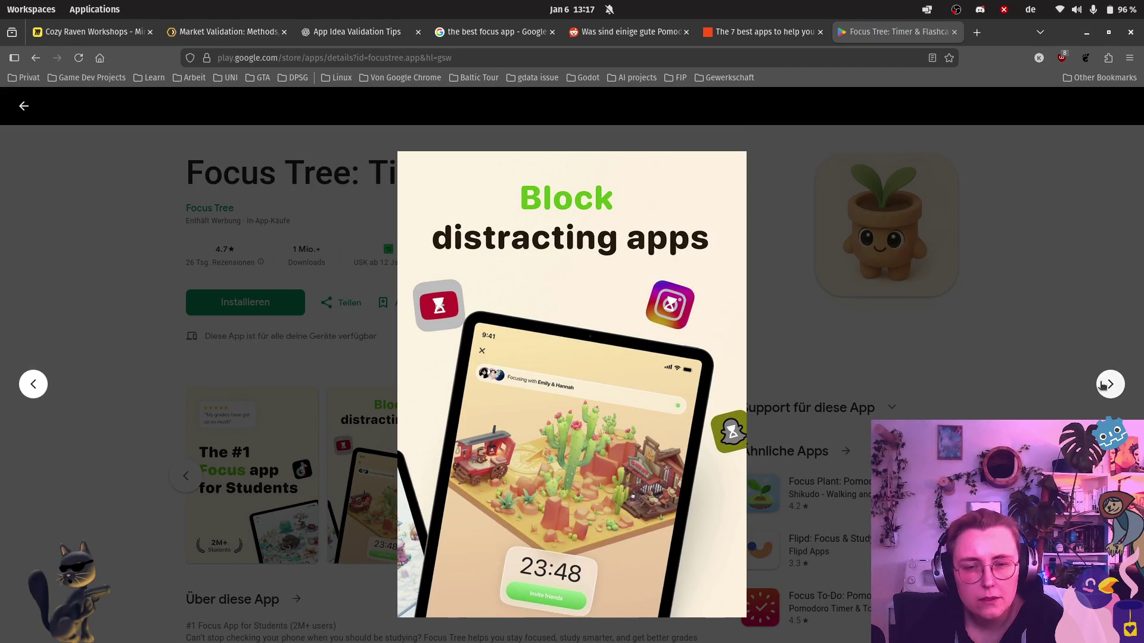
key("Print")
mouse_move(521, 359)
left_mouse_down()
mouse_move(587, 512)
mouse_move(580, 496)
left_mouse_up()
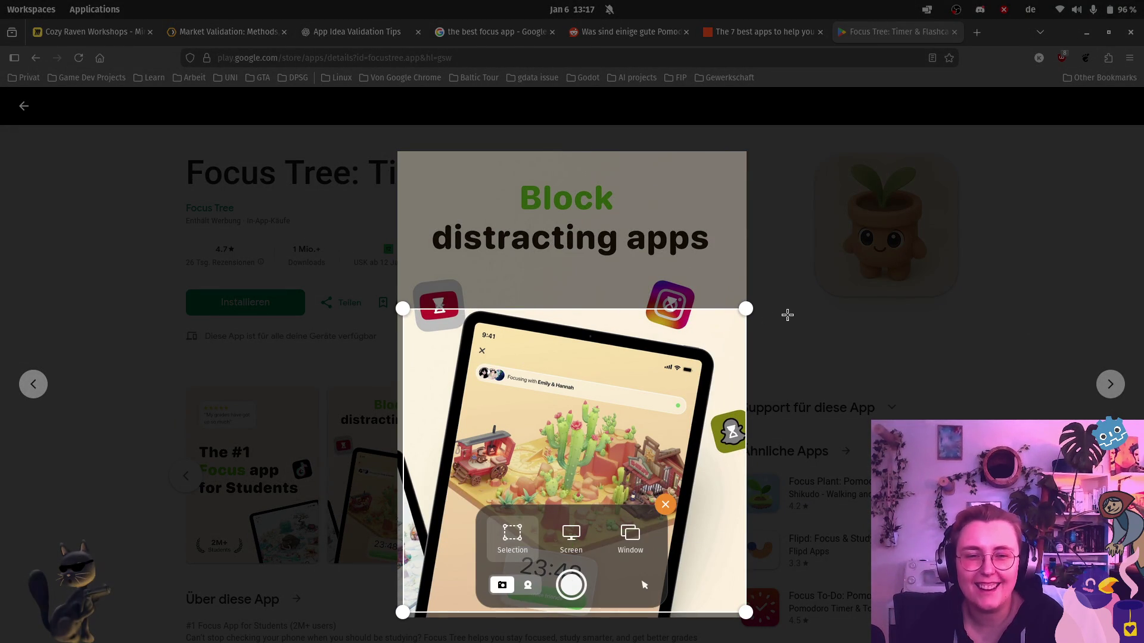
left_click_drag(746, 308, 720, 314)
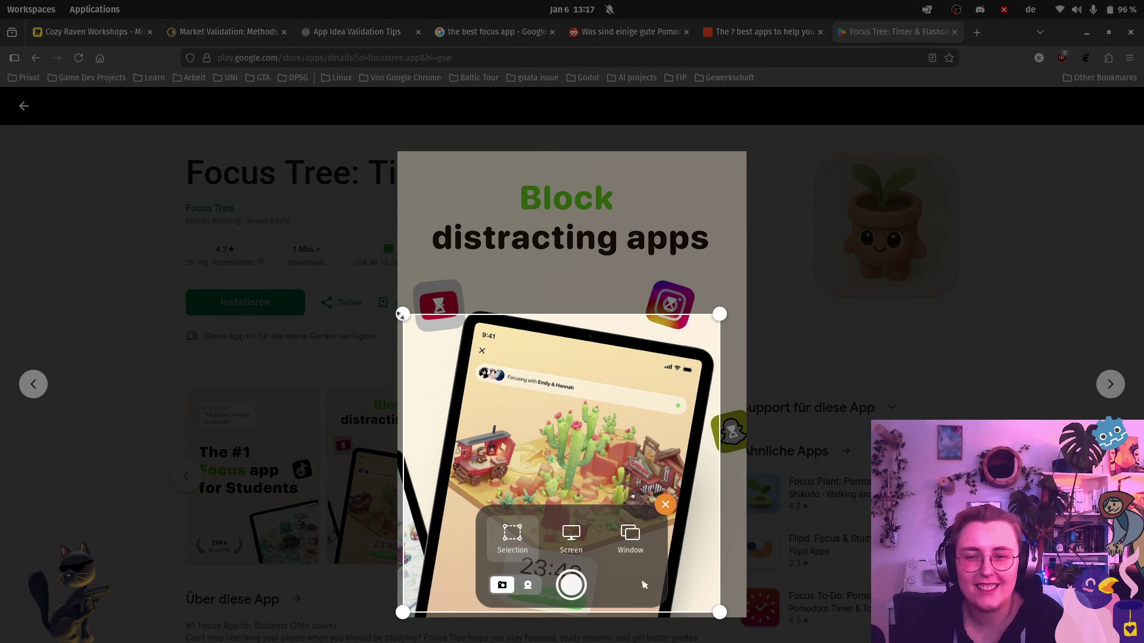
key("Return")
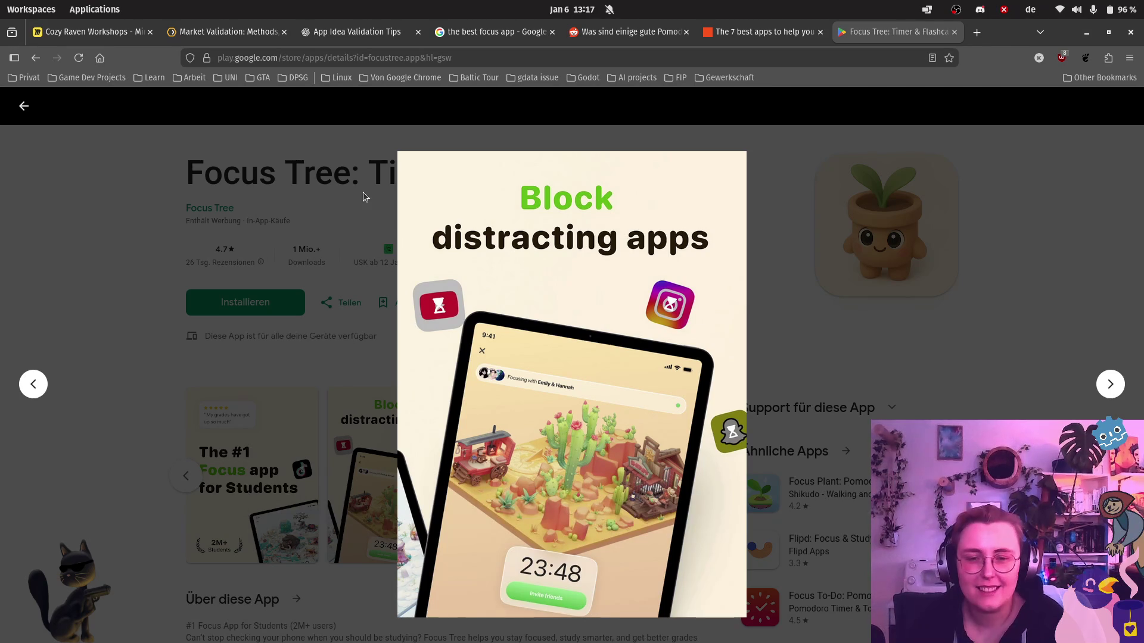
left_click(962, 335)
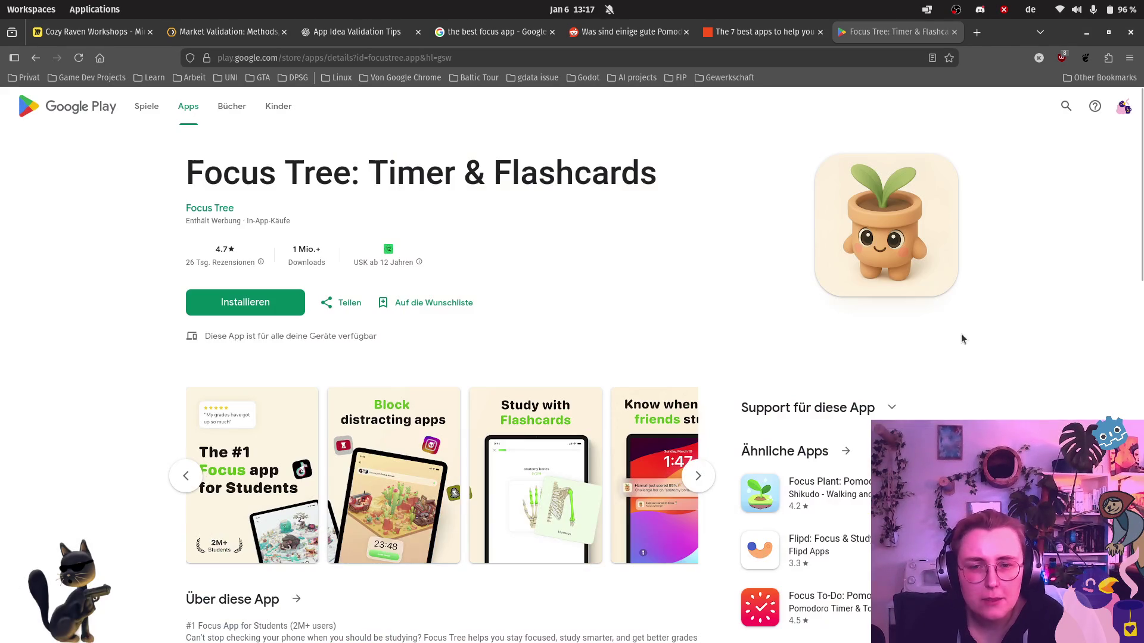
Page to the last screenshots, viewing Track your study stats and AI Quizzes enlarged.
left_click(696, 476)
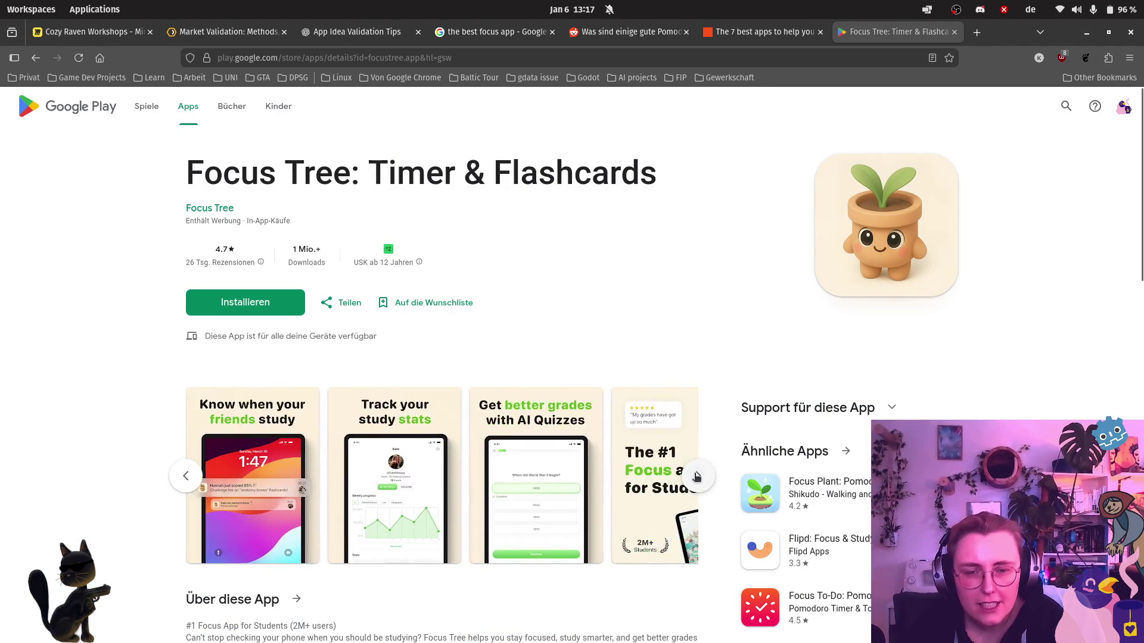
left_click(695, 476)
left_click(696, 477)
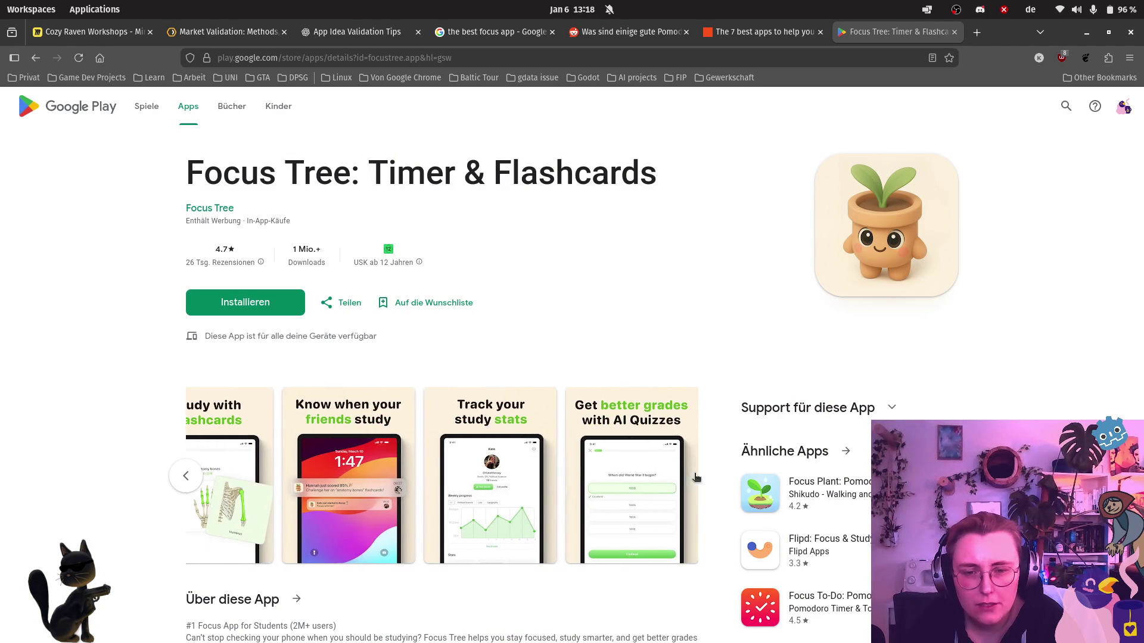
left_click(480, 500)
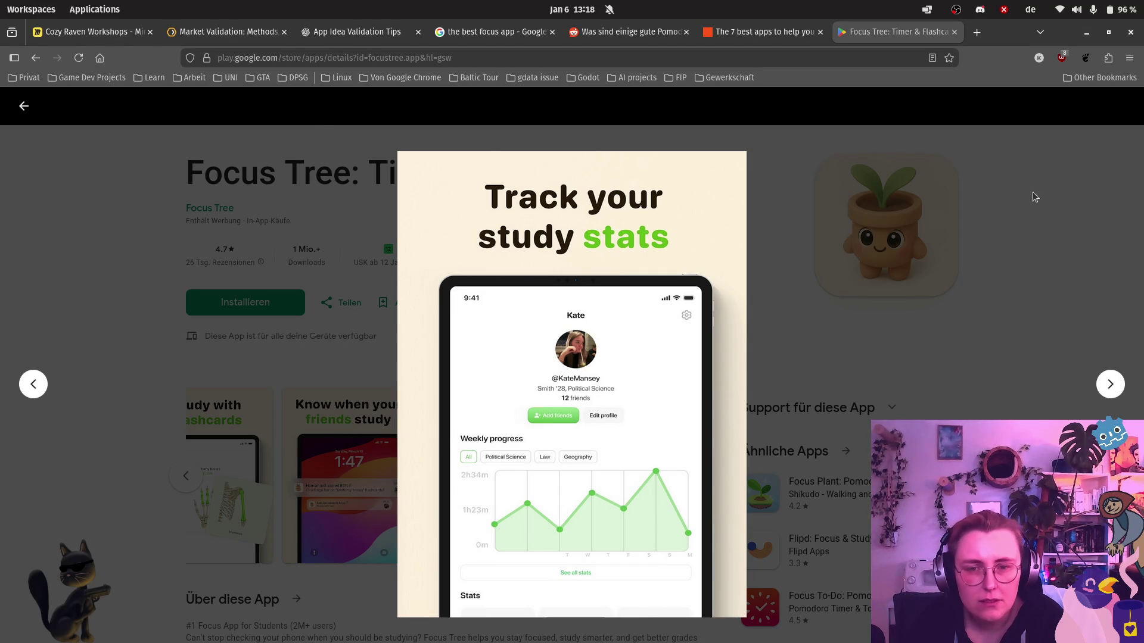
left_click(1050, 182)
left_click(576, 506)
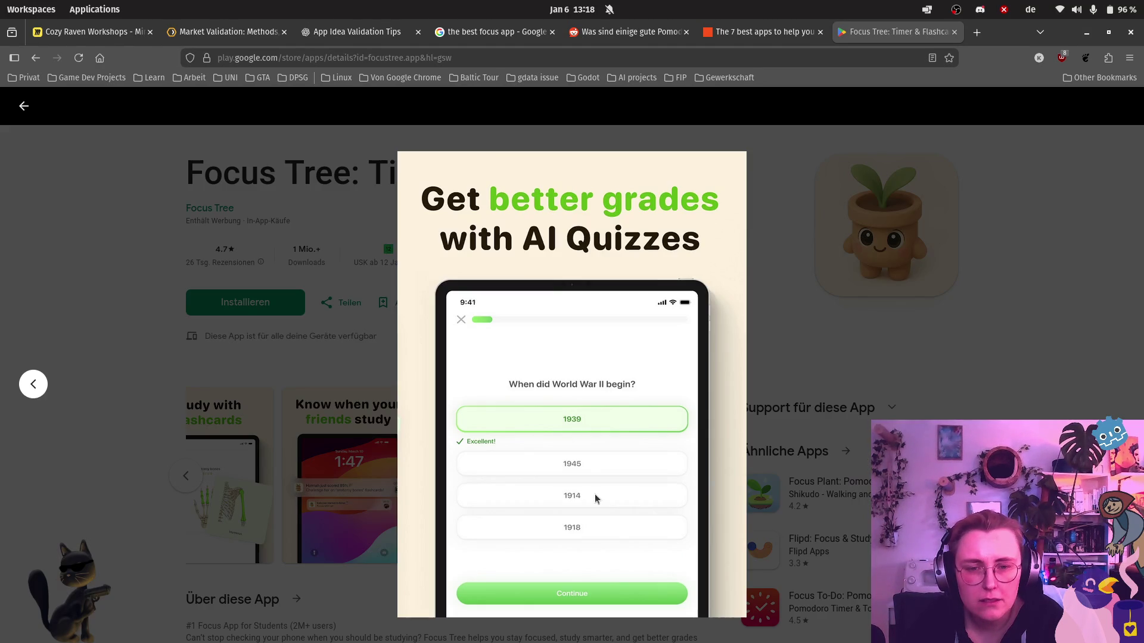
Step back through the enlarged screenshots to Customize your garden and start a region capture.
left_click(34, 385)
left_click(33, 385)
left_click(34, 385)
left_click(33, 385)
left_click(33, 385)
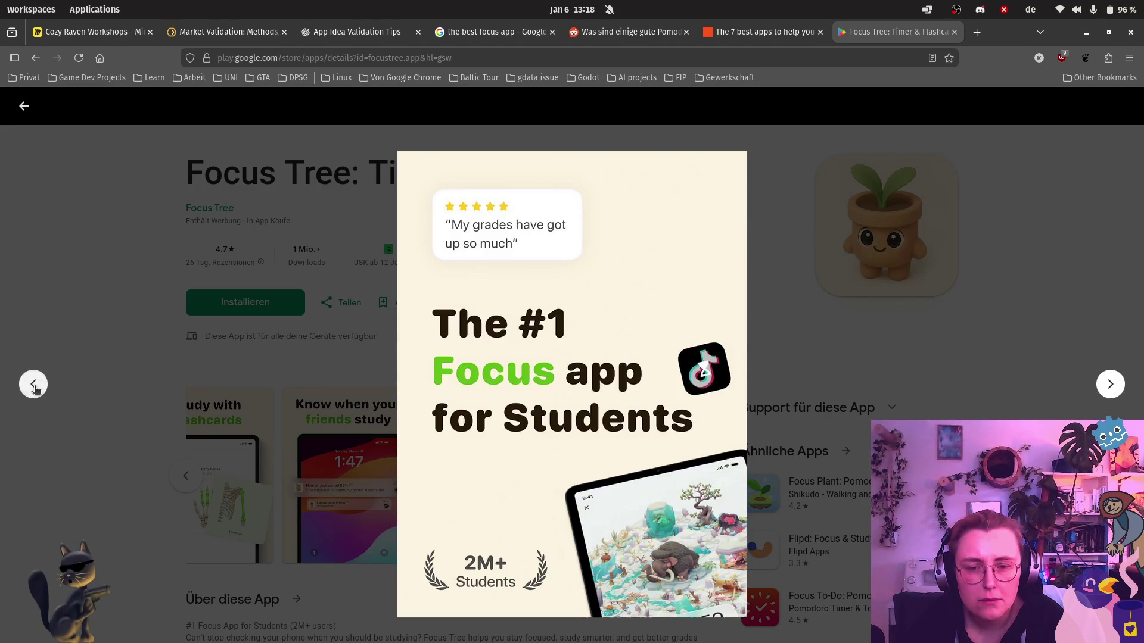
left_click(34, 385)
left_click(34, 385)
left_click(33, 385)
left_click(33, 385)
left_click(34, 384)
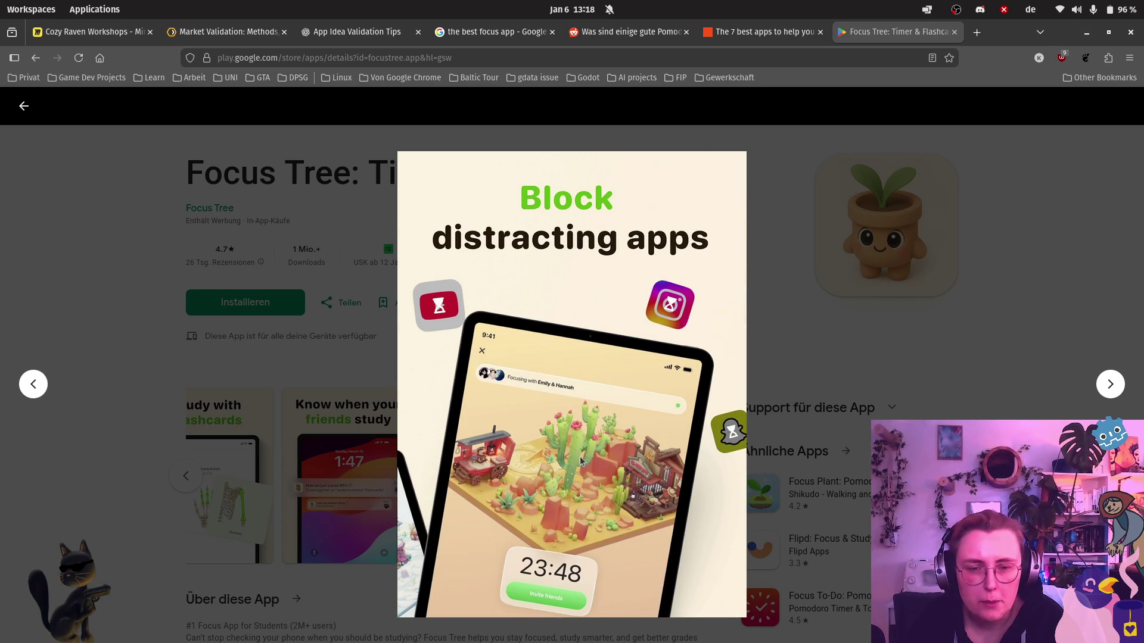
left_click(33, 385)
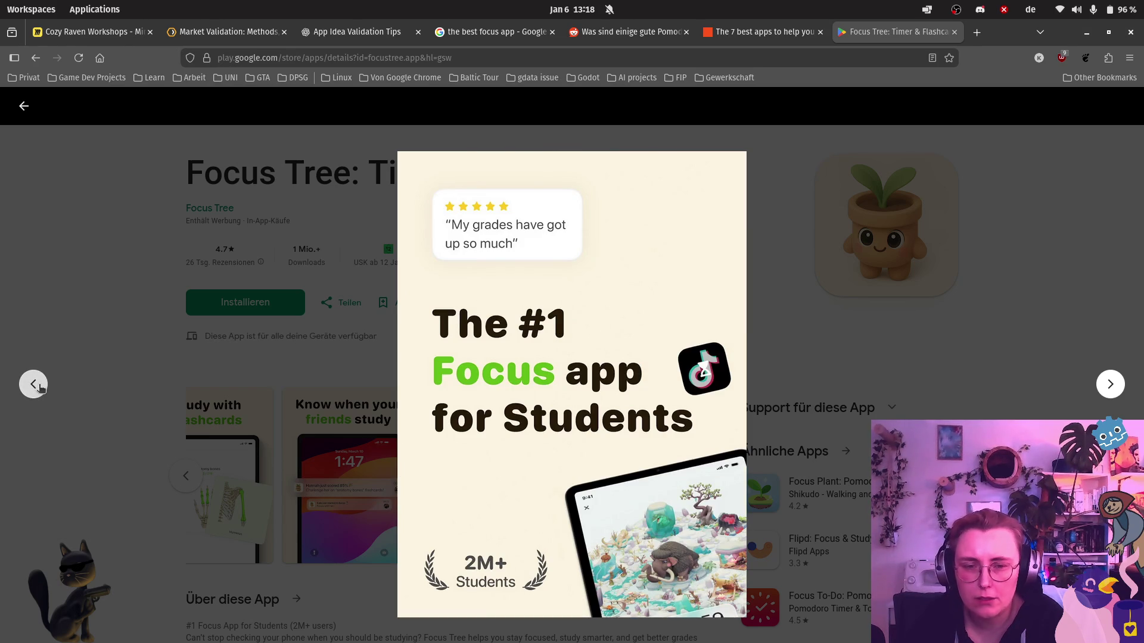
left_click(36, 385)
left_click(37, 384)
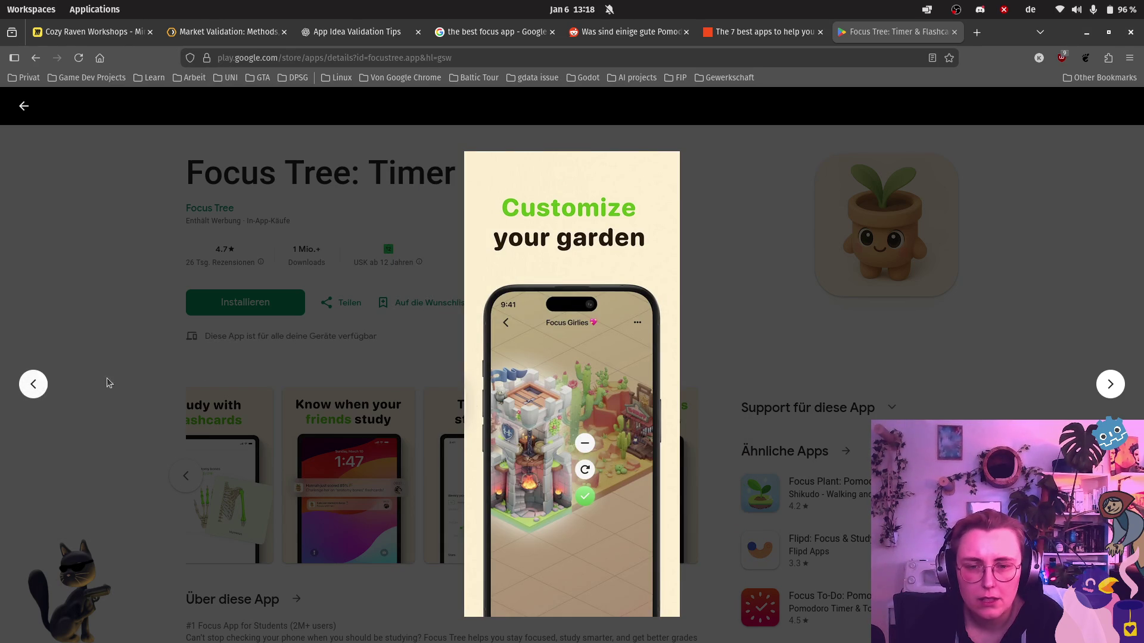
key("Print")
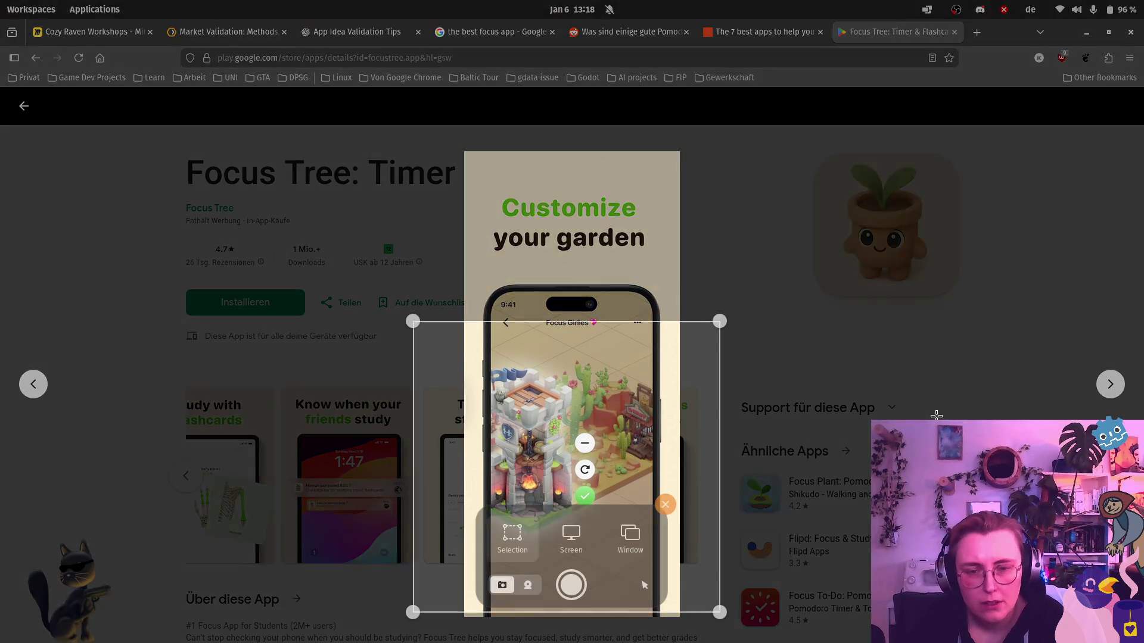
left_click_drag(608, 398, 606, 365)
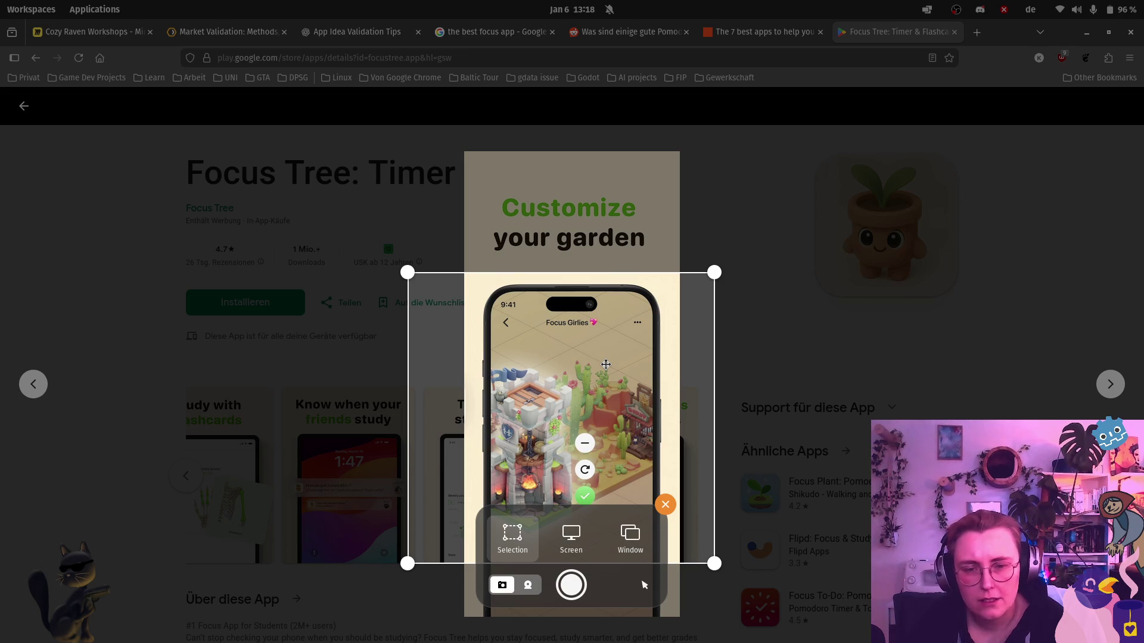
key("Return")
key("ctrl+1")
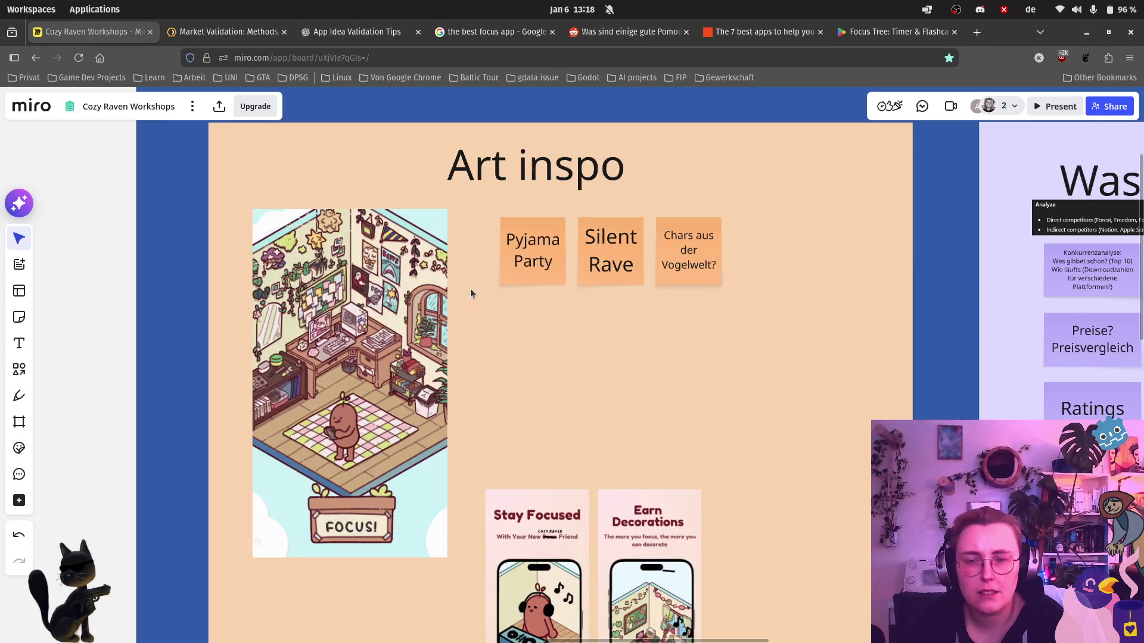
key("ctrl+v")
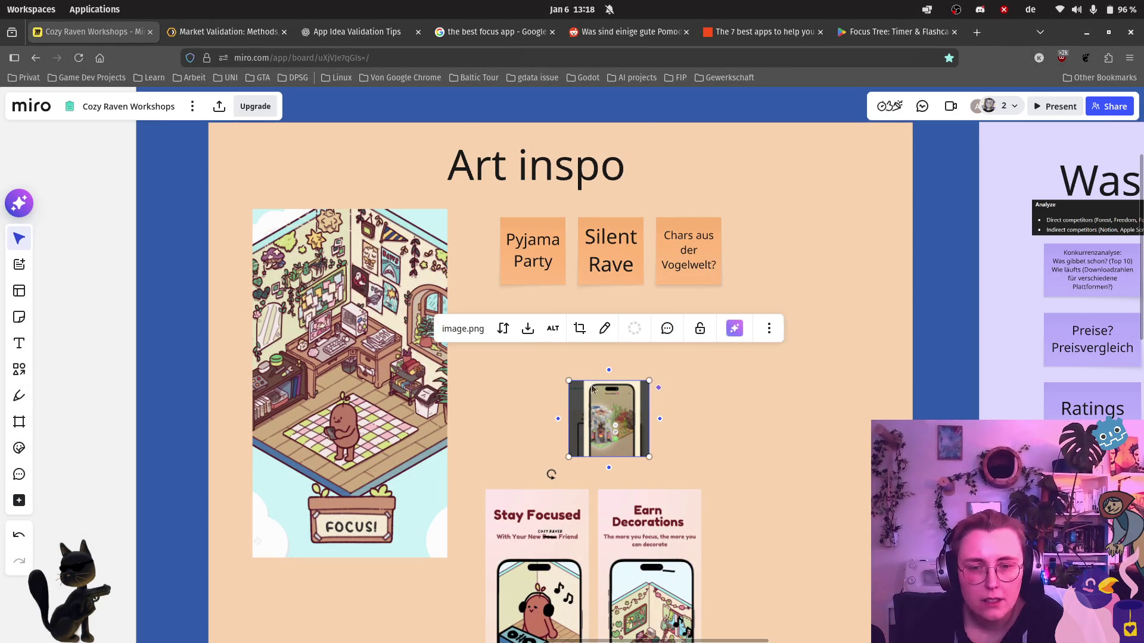
left_click_drag(568, 379, 435, 273)
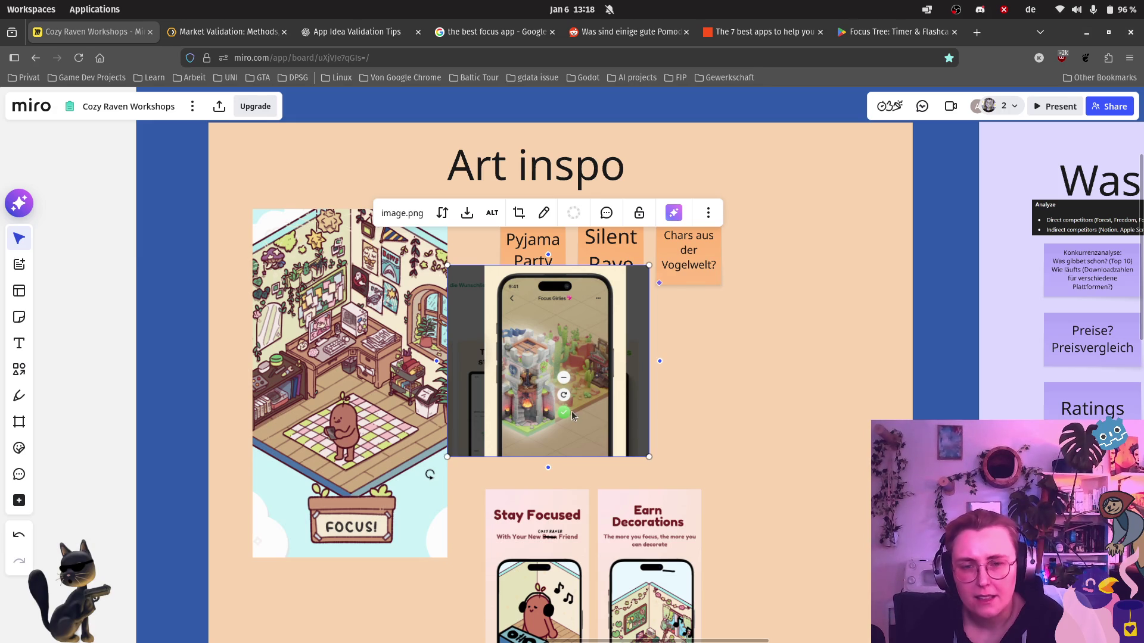
left_click_drag(570, 411, 595, 442)
key("ctrl+z")
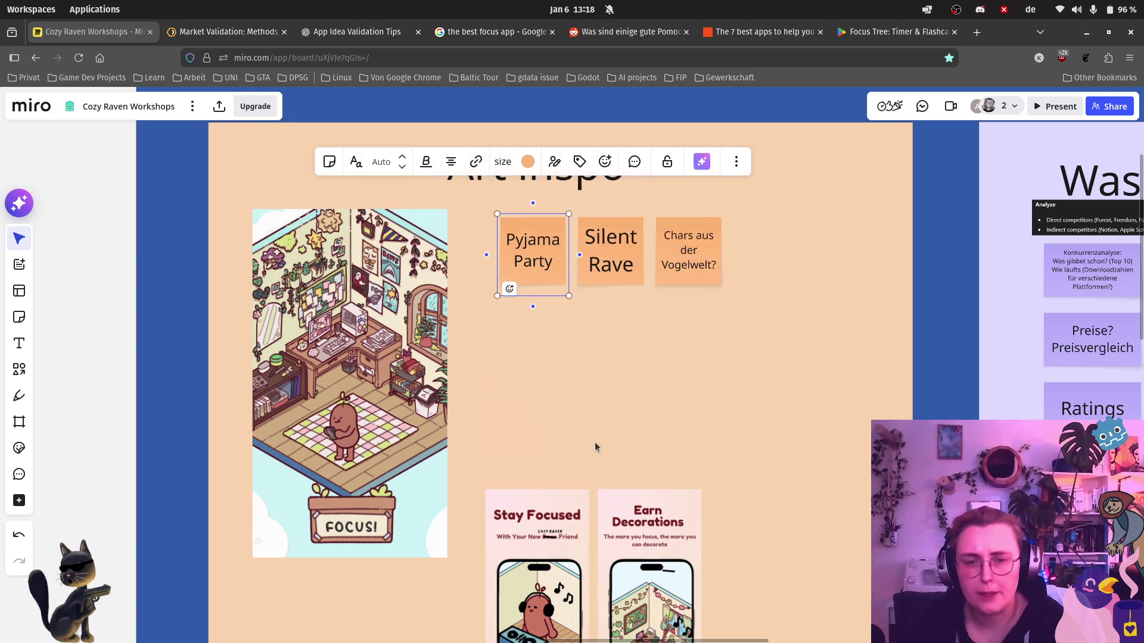
left_click(894, 32)
mouse_move(43, 116)
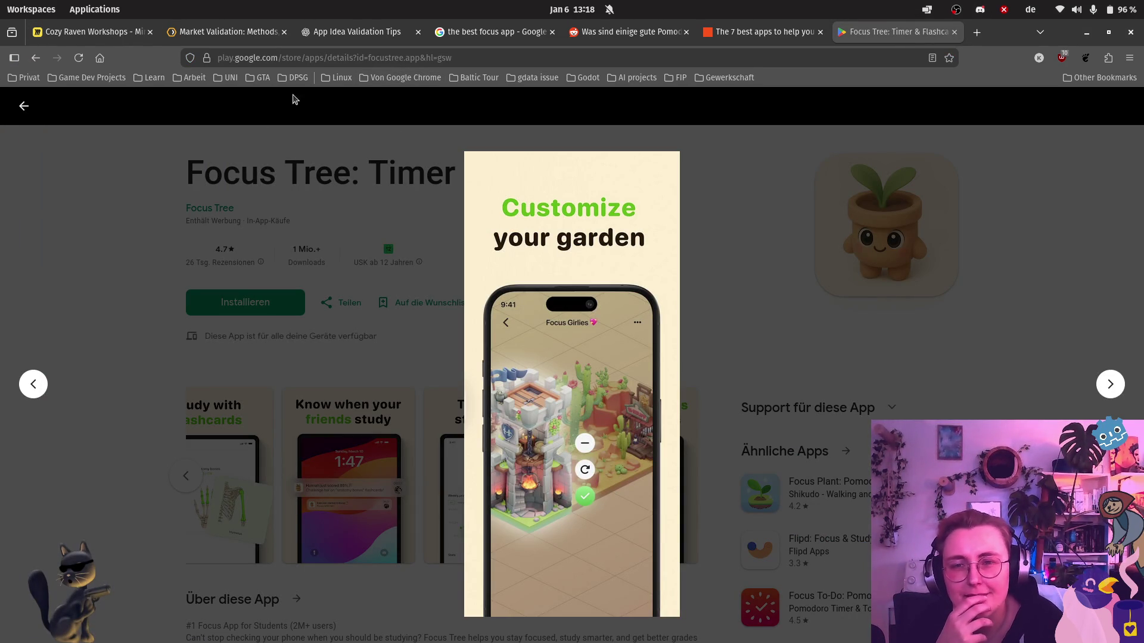
left_click(25, 108)
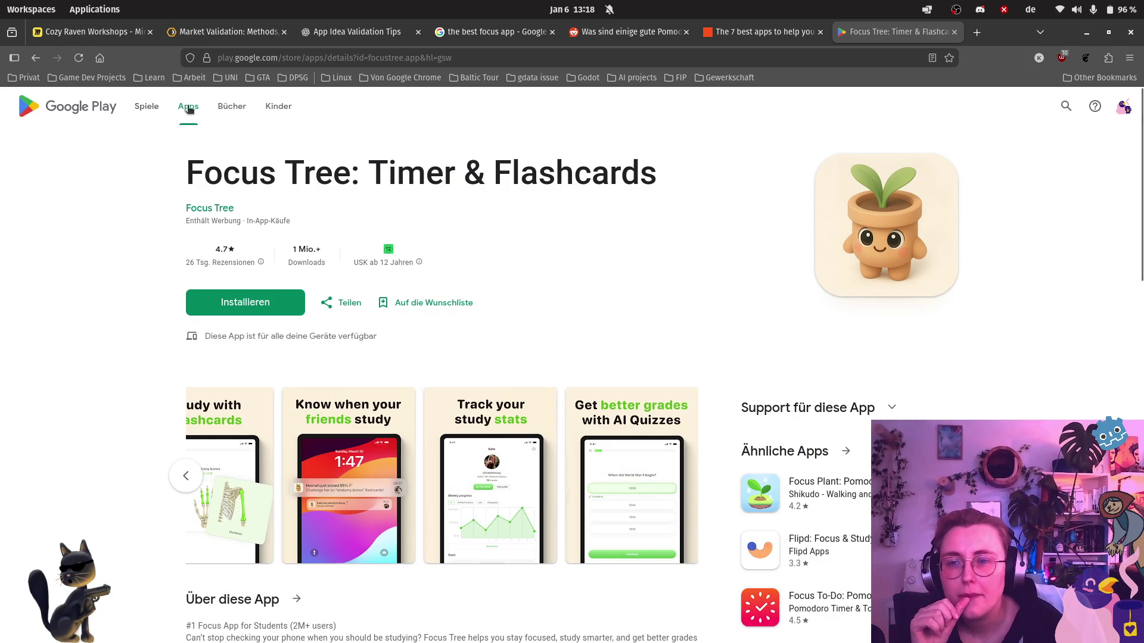
Search the Play Store for 'focus plant' and open the Focus Plant: Pomodoro Forest page.
left_click(1062, 105)
type("focus ")
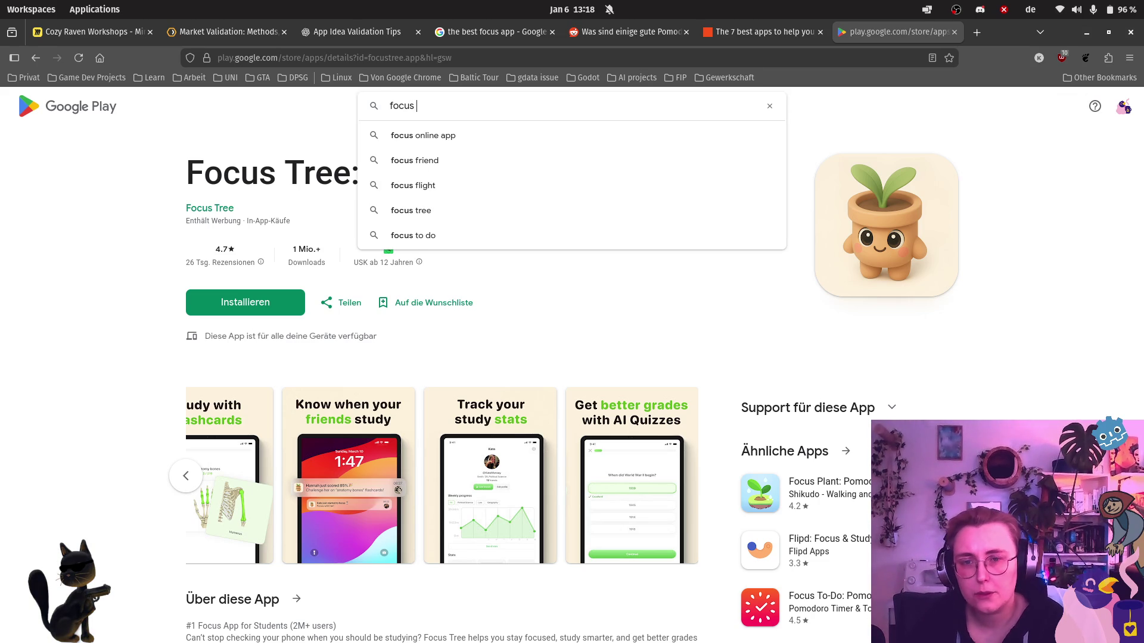
type("plant")
key("Return")
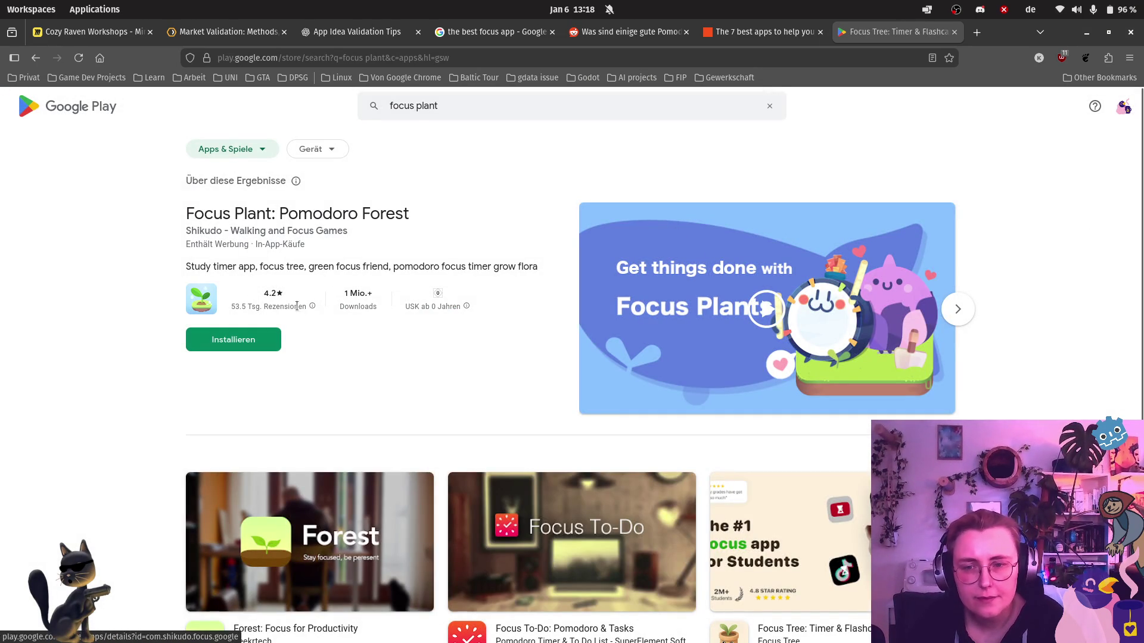
left_click(324, 210)
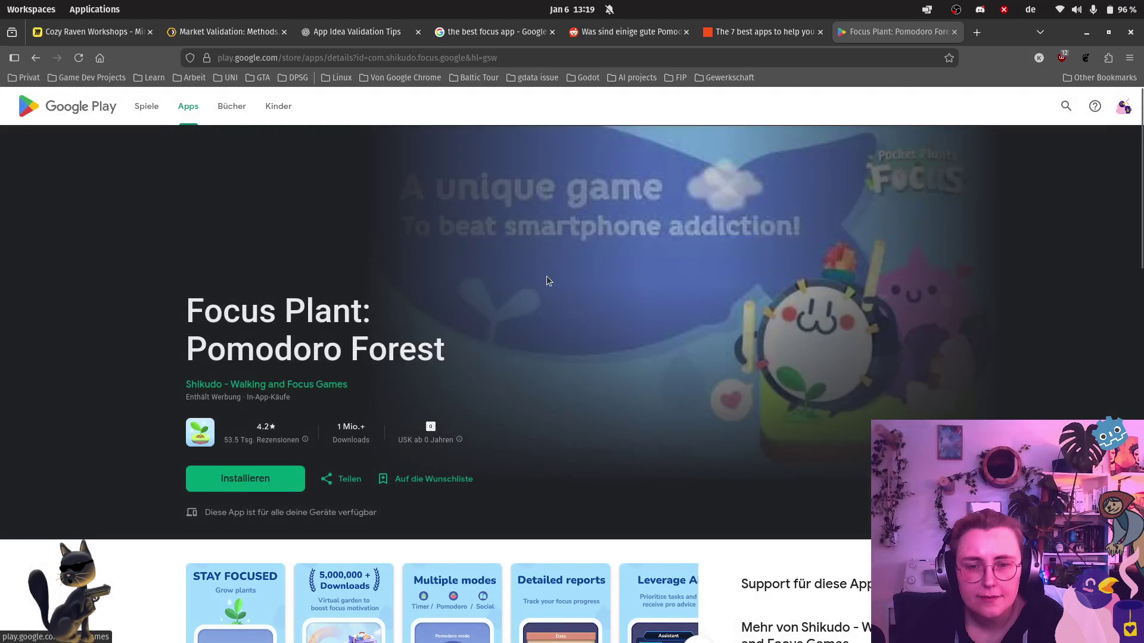
scroll(306, 429, "down", 5)
Enlarge the screenshots and advance to the raindrops plant-growing slide, ready to capture.
left_click(238, 387)
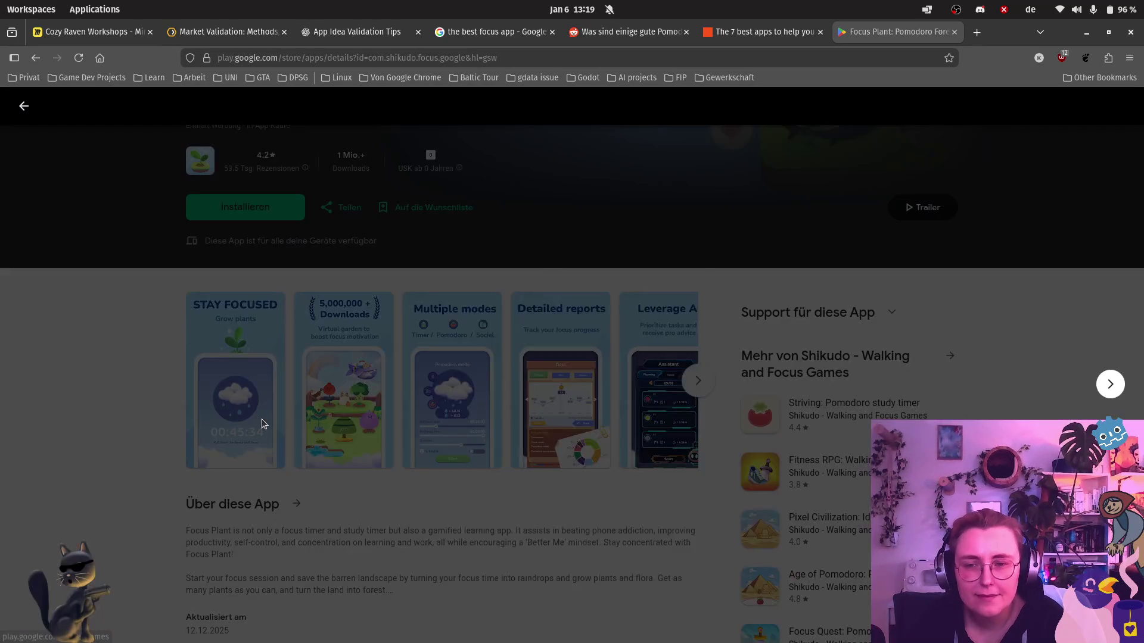
left_click(1110, 386)
left_click(1110, 386)
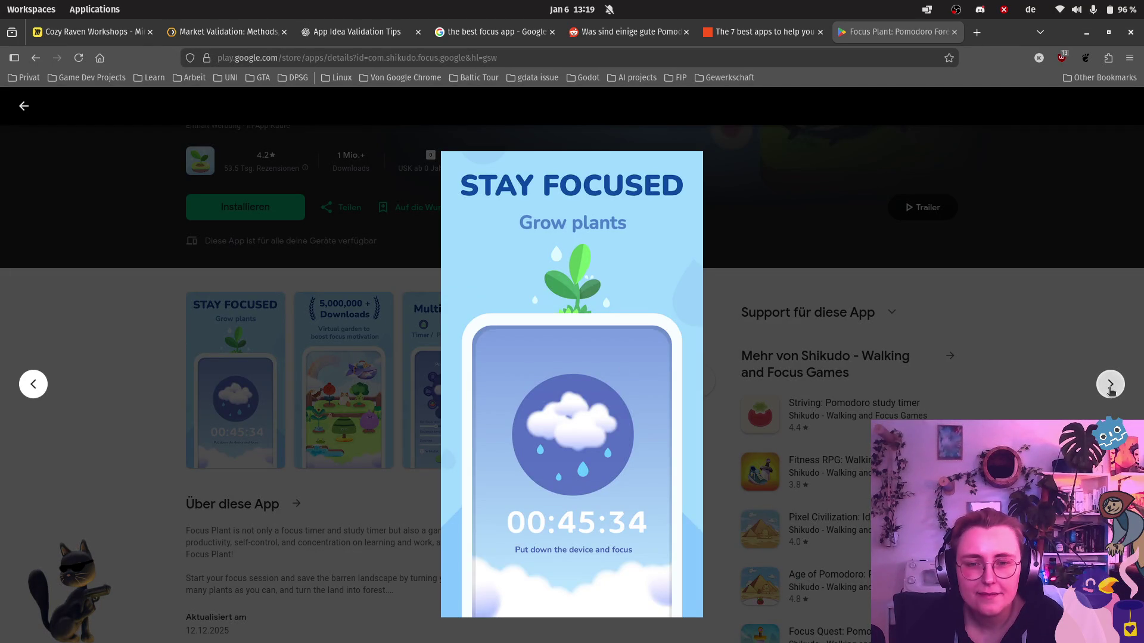
left_click(1110, 388)
left_click(1110, 387)
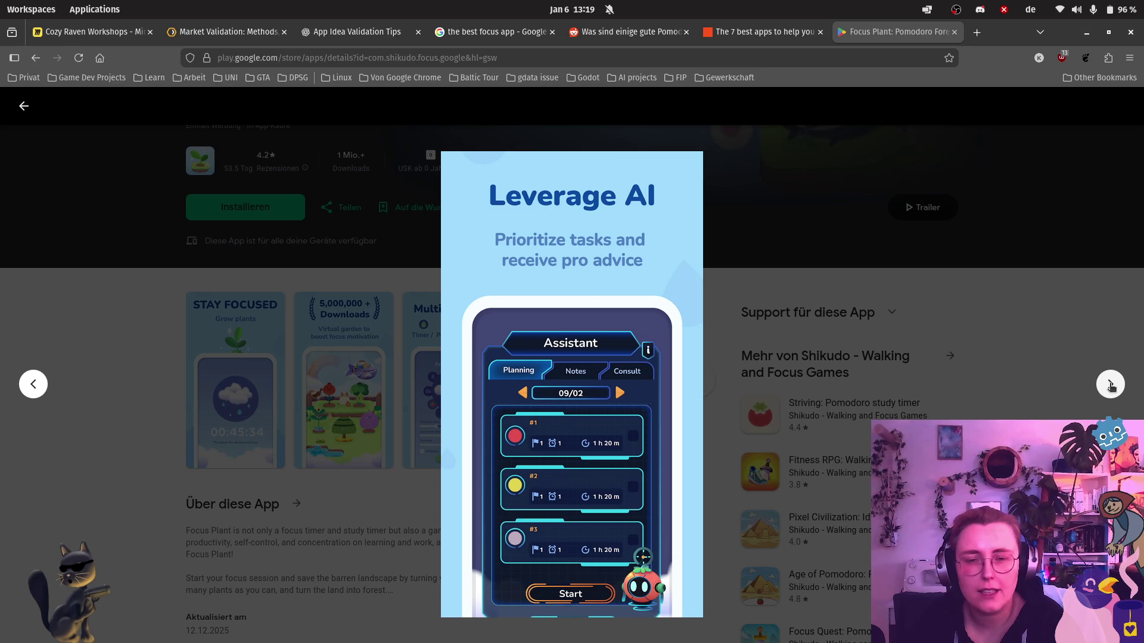
left_click(1110, 386)
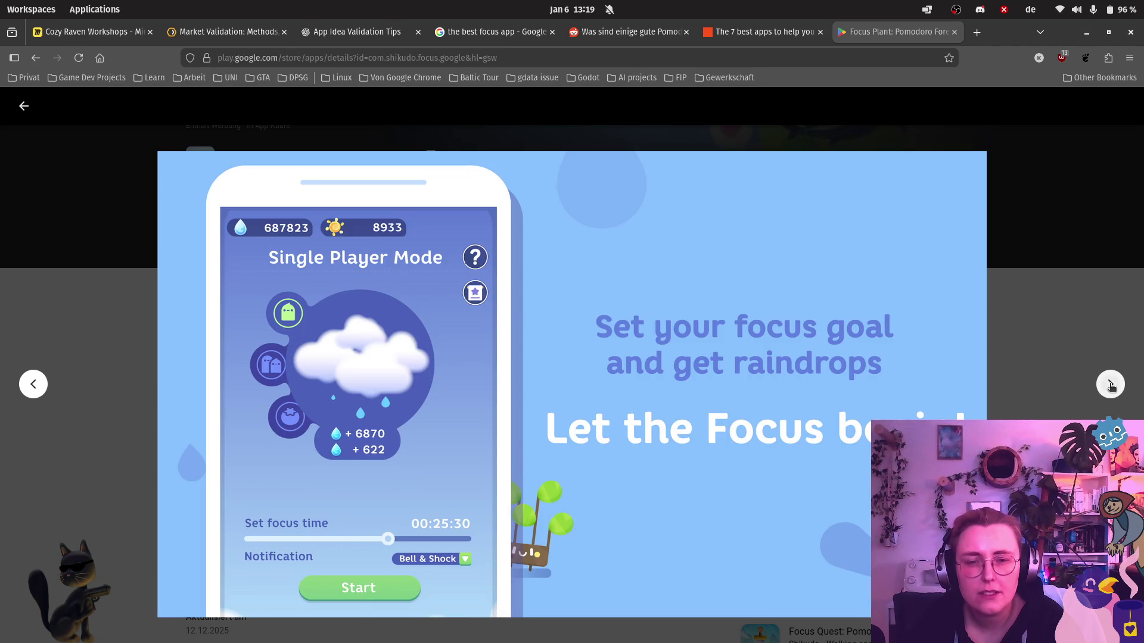
left_click(1110, 386)
key("Print")
Capture the Focus Plant phone screen as a screenshot.
left_click_drag(497, 404, 312, 341)
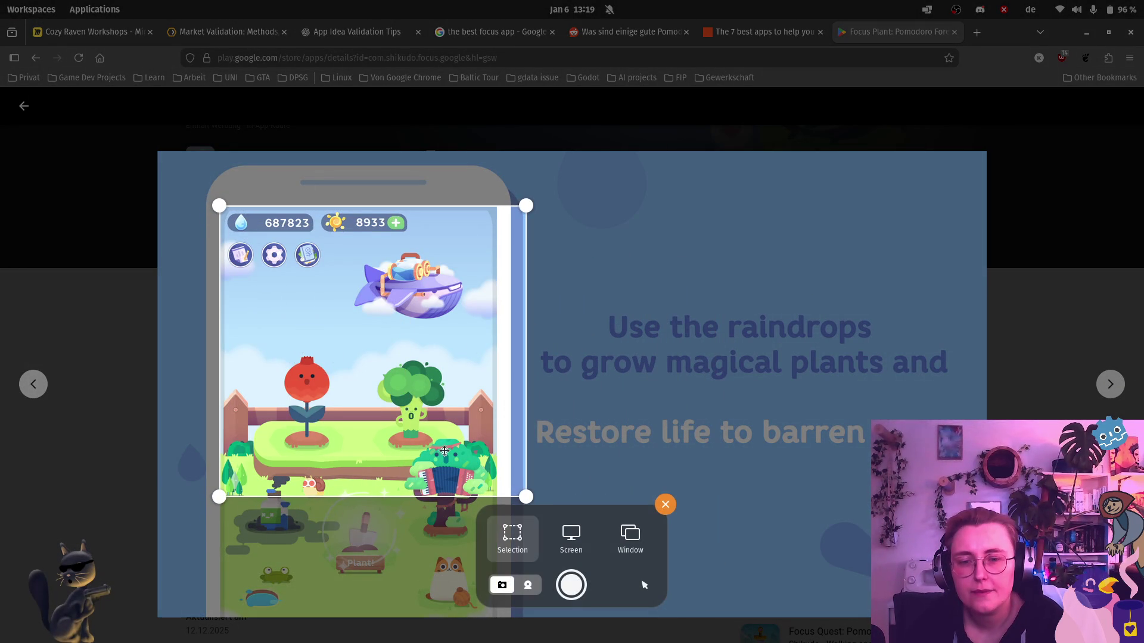
left_click_drag(526, 497, 494, 617)
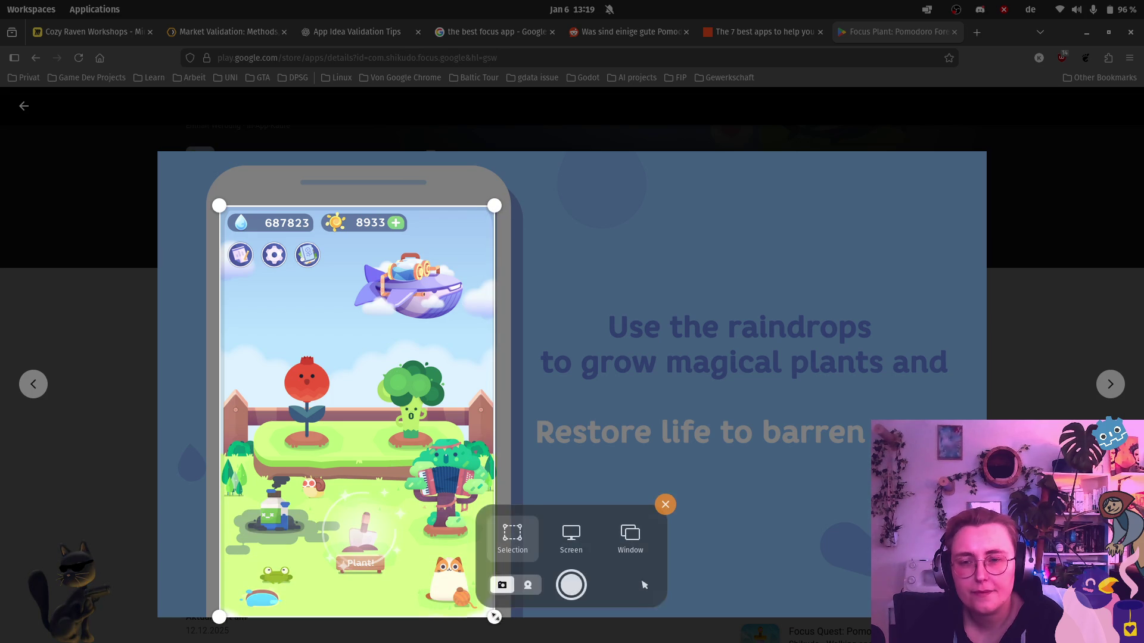
key("Return")
Paste the capture into the Miro frame, enlarge it and move it right.
left_click(89, 31)
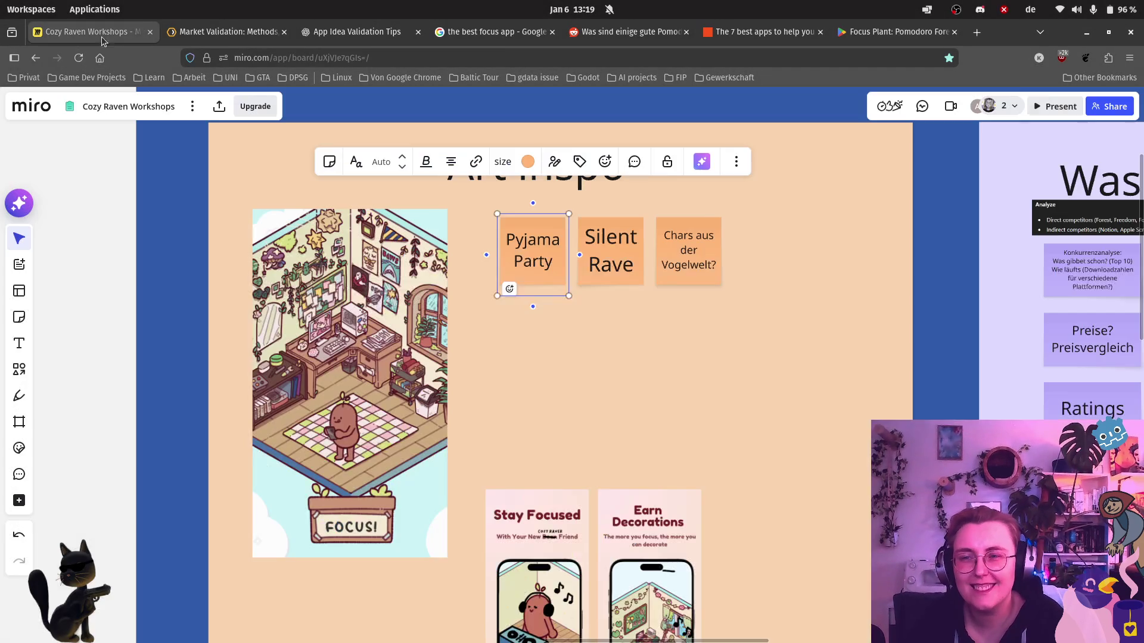
left_click(623, 413)
key("ctrl+v")
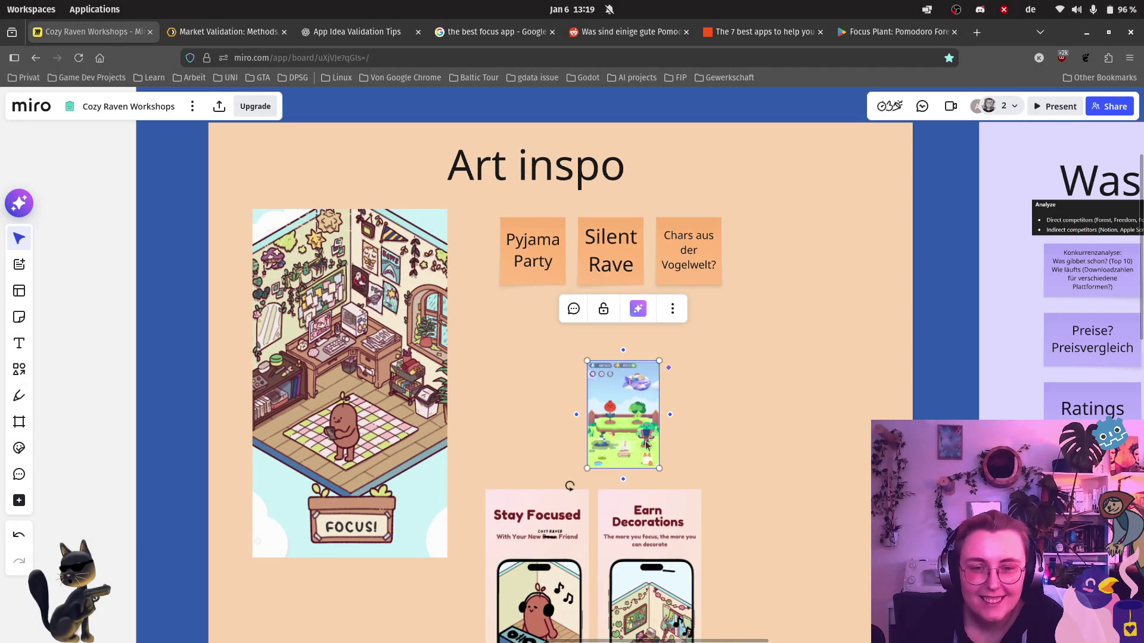
left_click_drag(659, 468, 842, 574)
left_click_drag(685, 507, 818, 516)
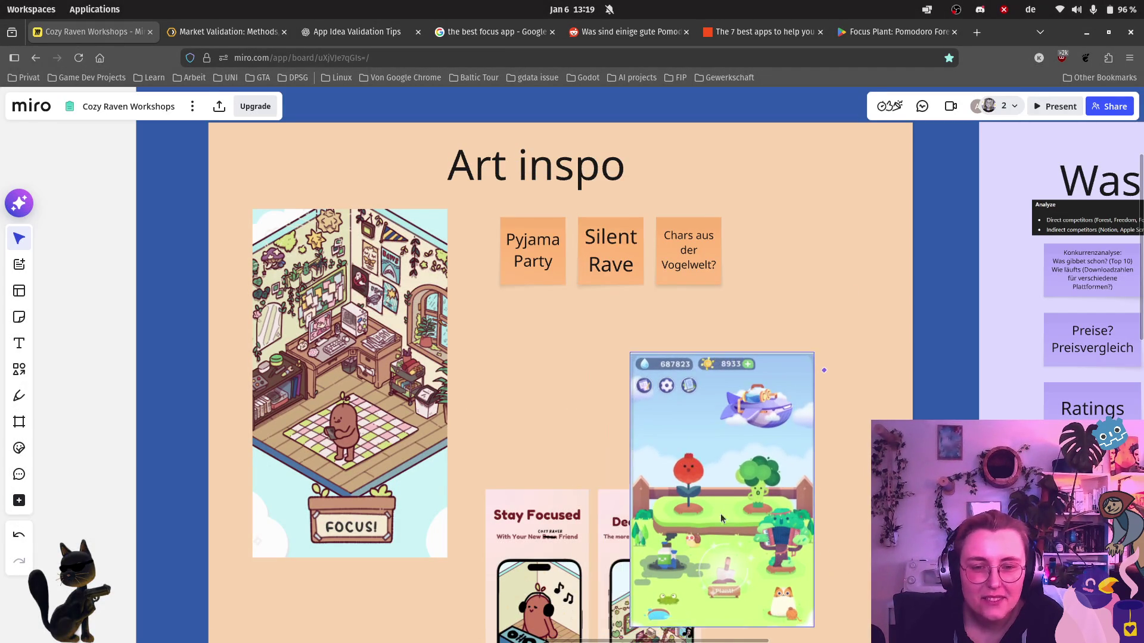
left_click(891, 31)
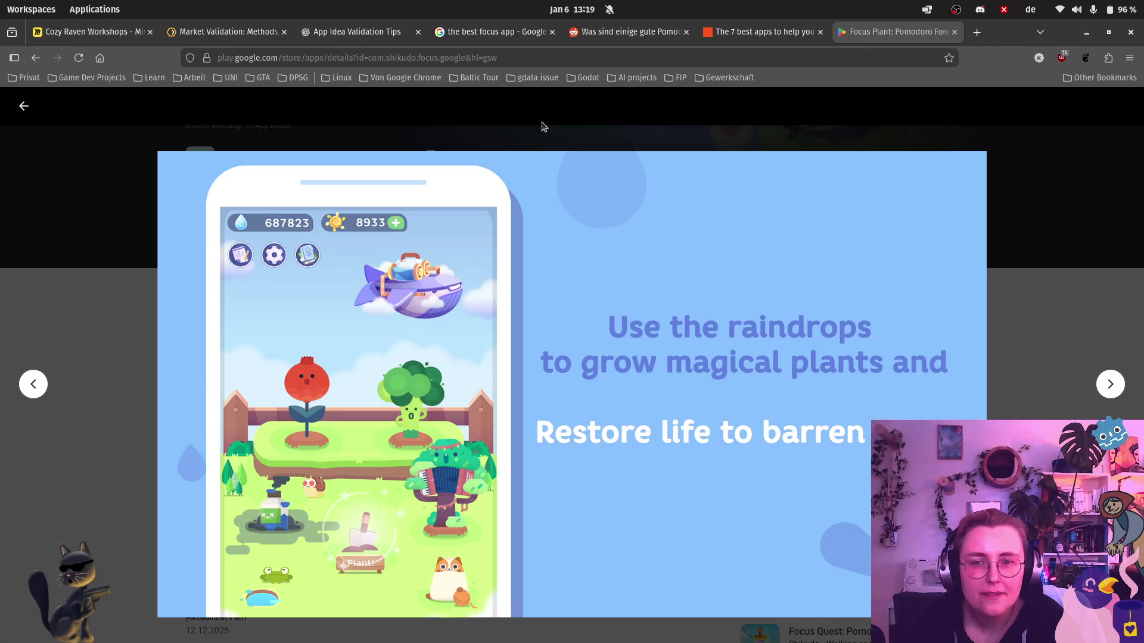
Close the viewer and page through more Focus Plant screenshots.
left_click(22, 104)
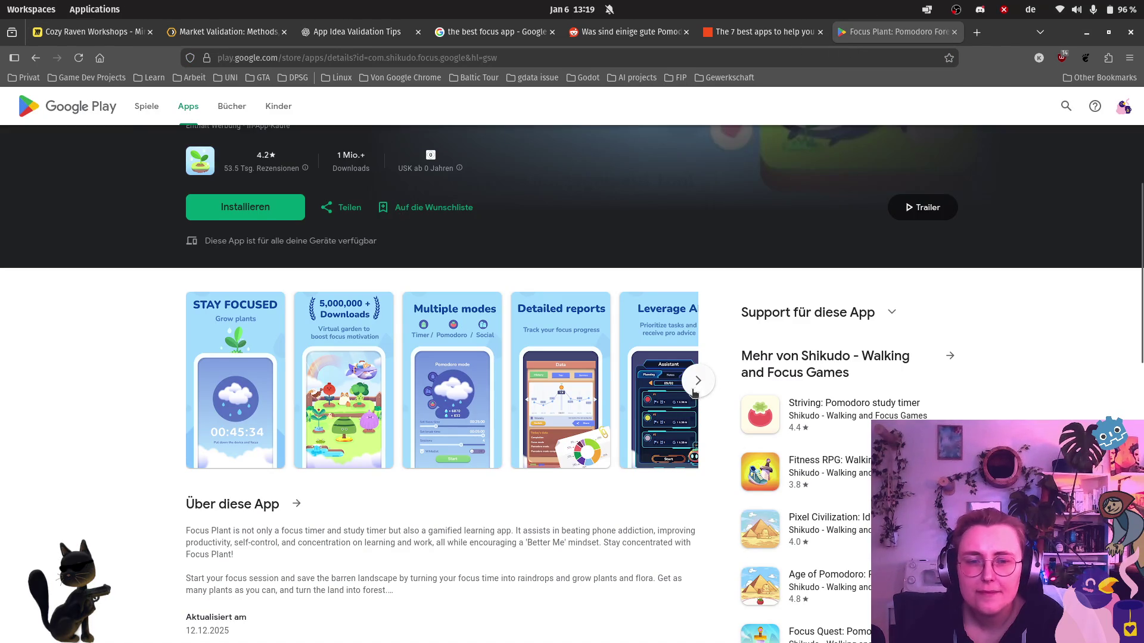
left_click(695, 393)
left_click(696, 390)
left_click(697, 390)
scroll(142, 153, "up", 5)
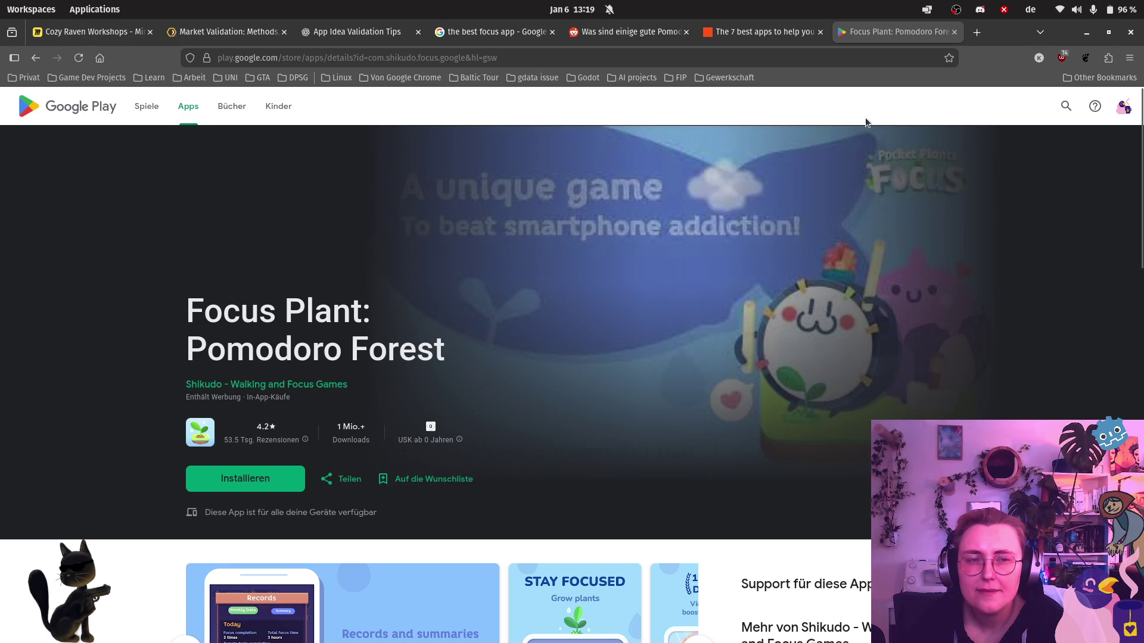
Search the Play Store for 'flow' and scroll through the results.
left_click(1066, 106)
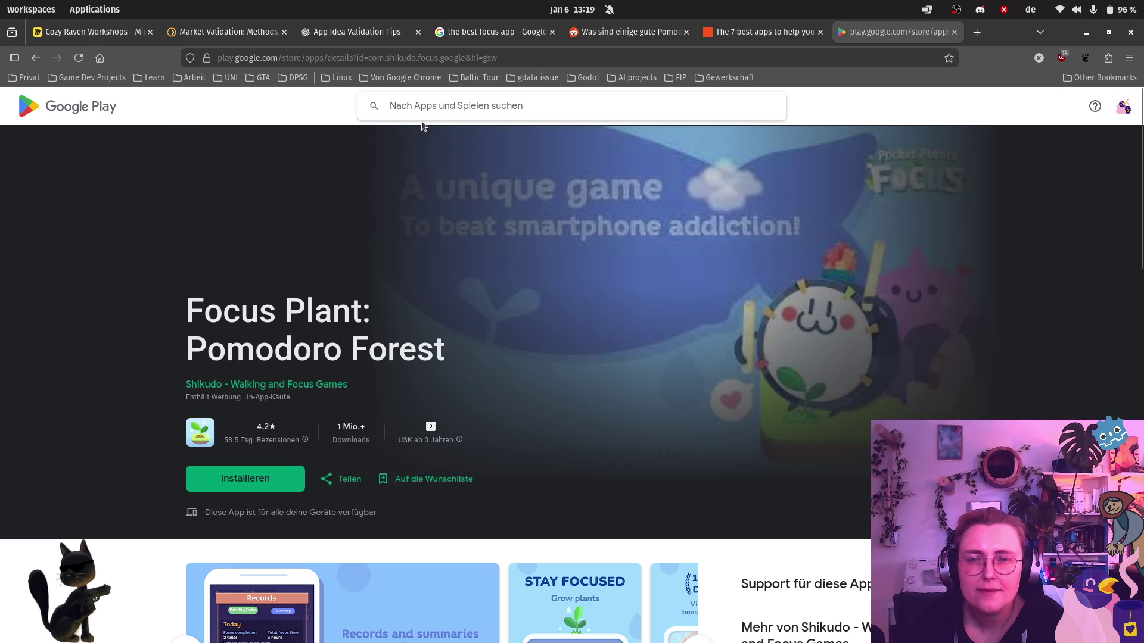
type("flow")
key("Return")
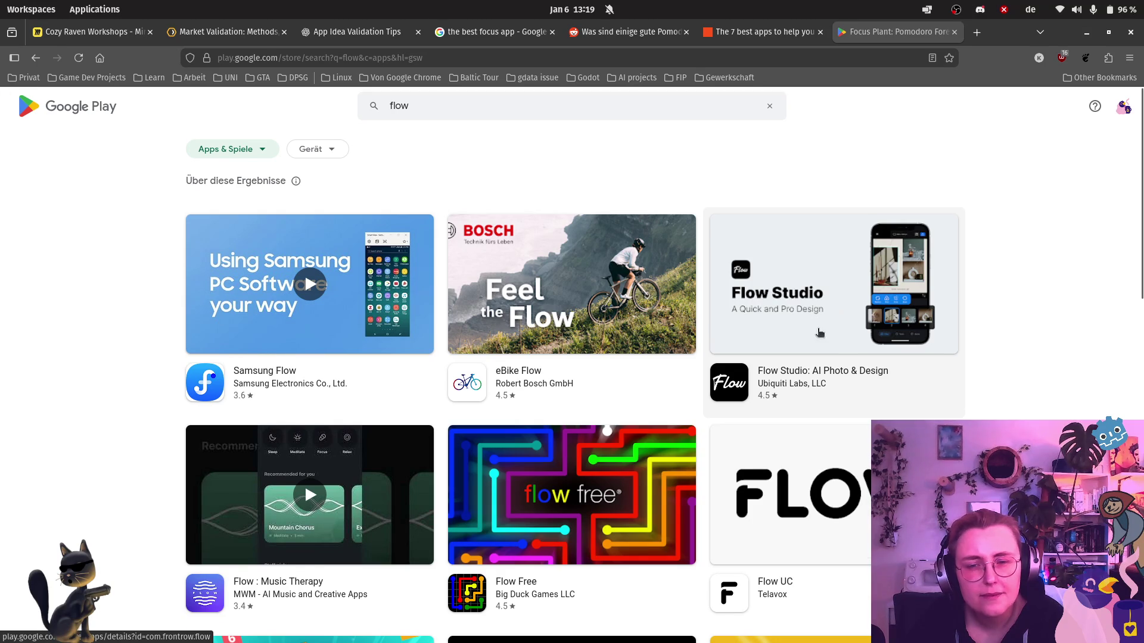
scroll(814, 324, "down", 3)
scroll(583, 344, "down", 3)
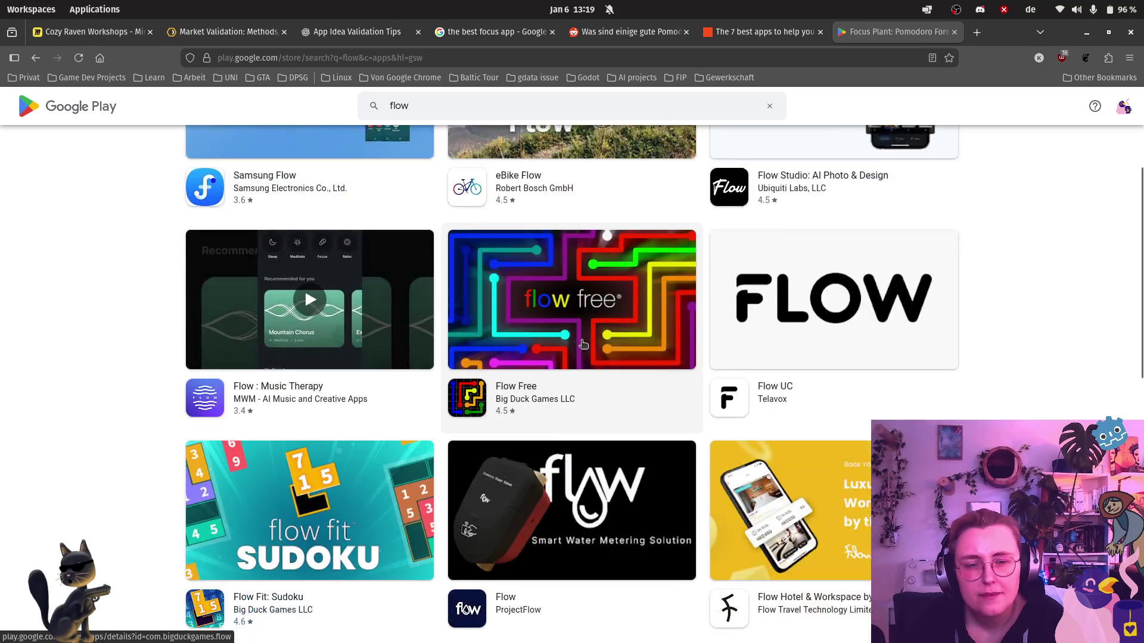
scroll(585, 341, "down", 5)
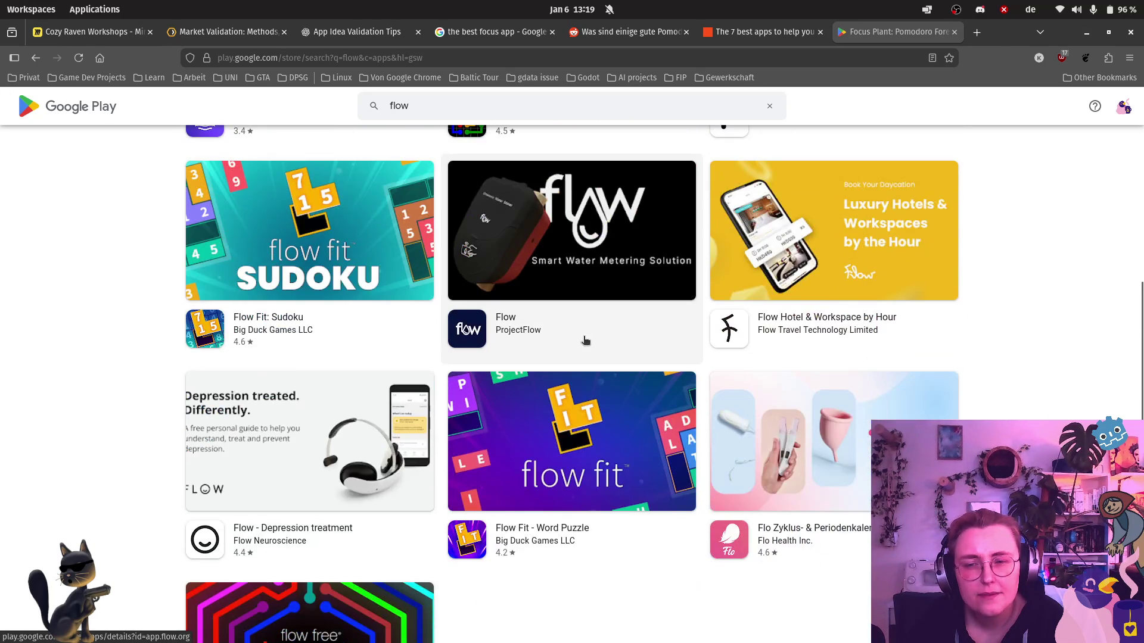
scroll(588, 337, "down", 2)
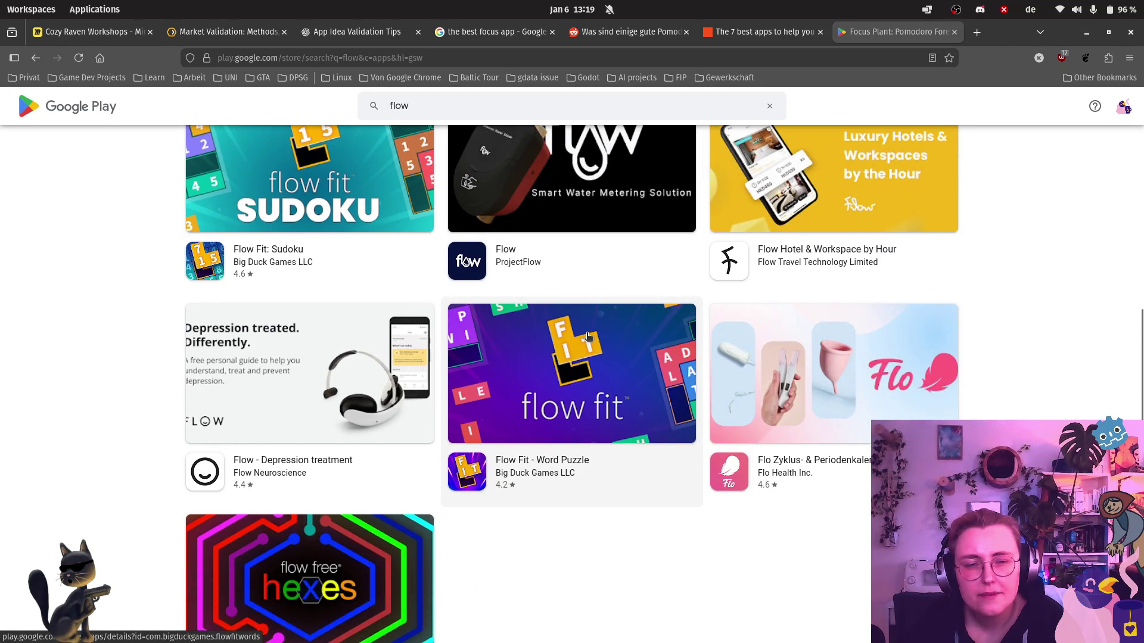
scroll(588, 338, "down", 4)
scroll(603, 342, "up", 14)
scroll(603, 342, "up", 6)
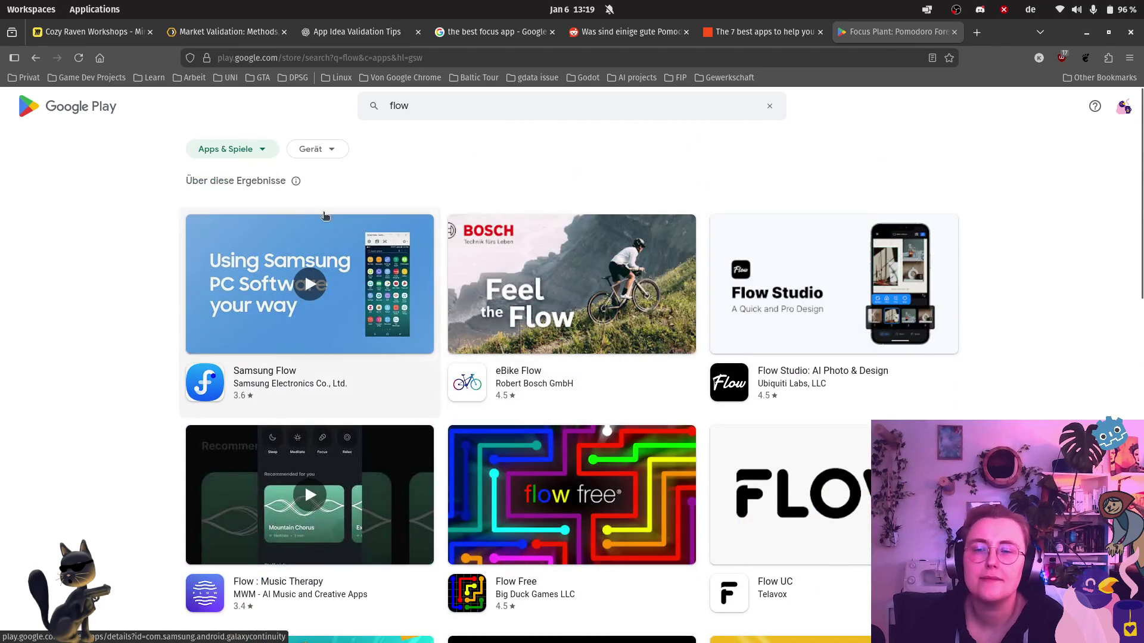
Go back to the Focus Plant page and start a new tab search for 'ios appstore'.
left_click(37, 58)
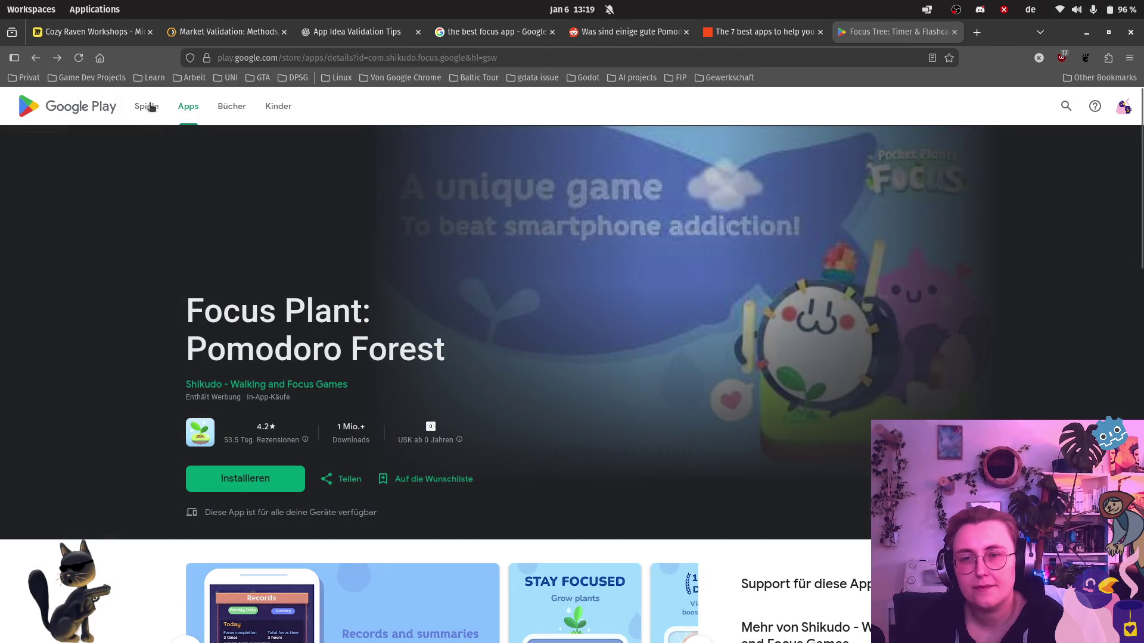
left_click(977, 32)
type("io")
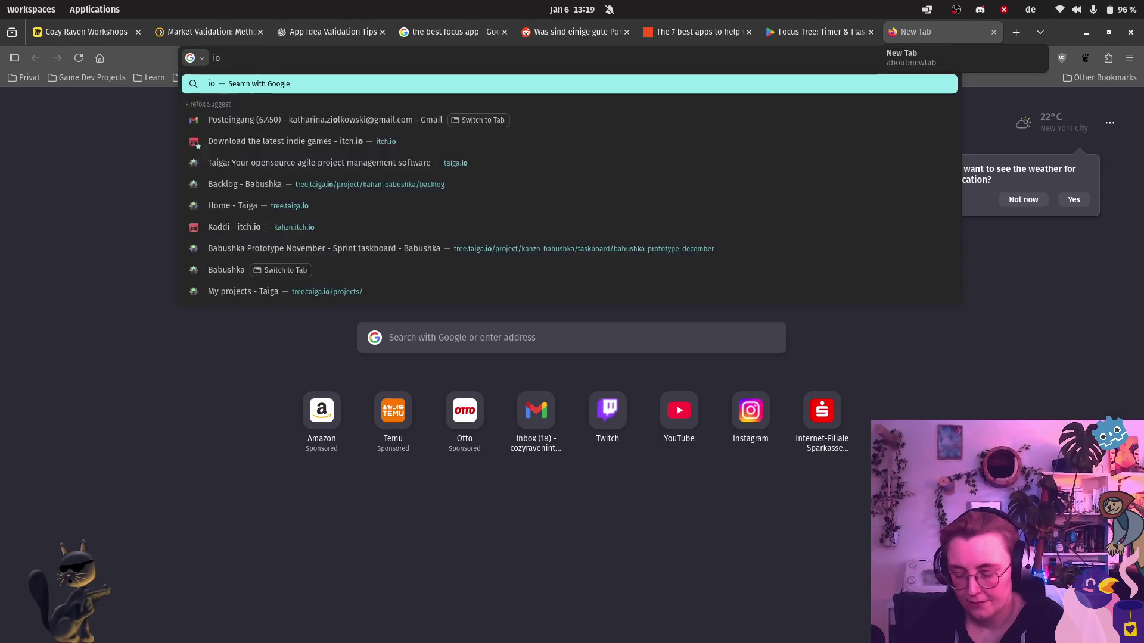
type("s apps")
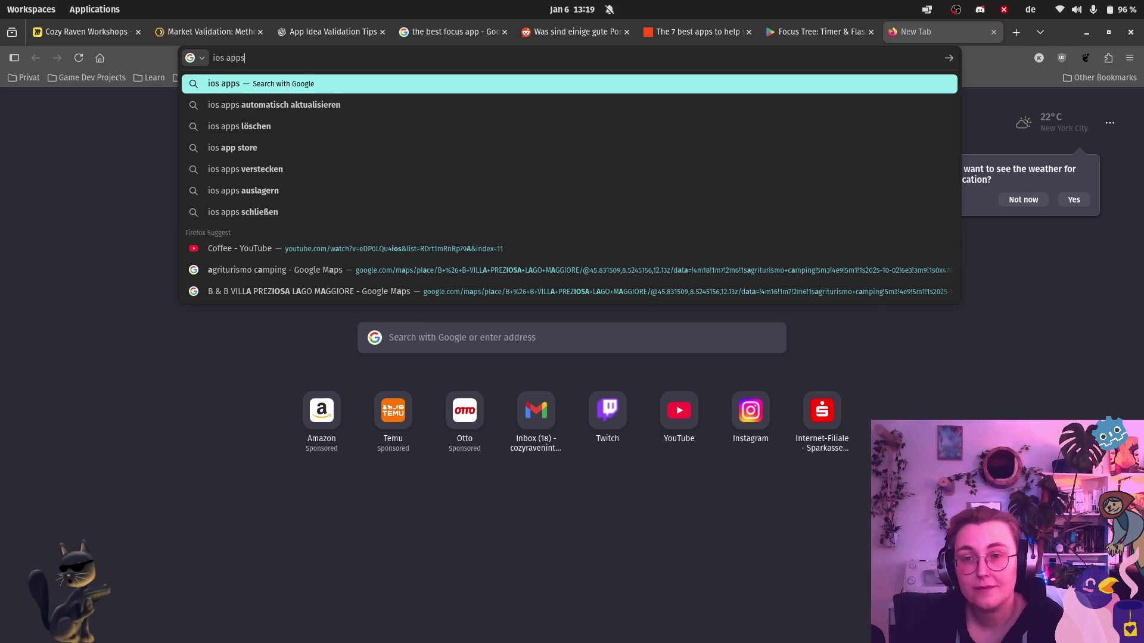
type("tore")
Open Apple's App Store site, search 'flow', and open Flow: Fokus & Pomodoro Timer.
key("Return")
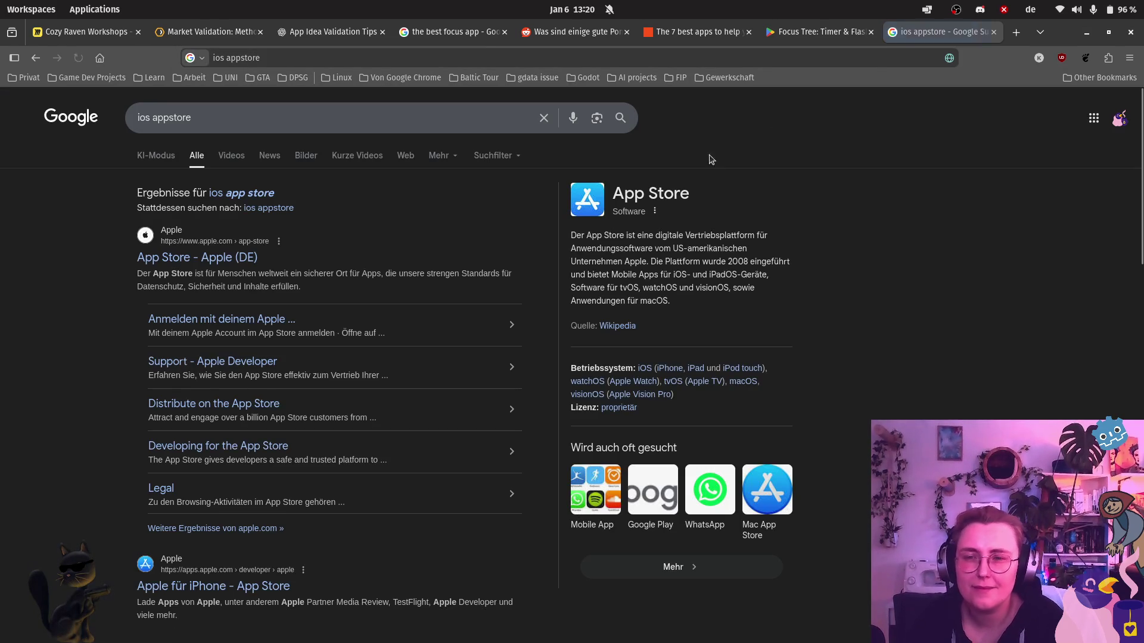
left_click(258, 262)
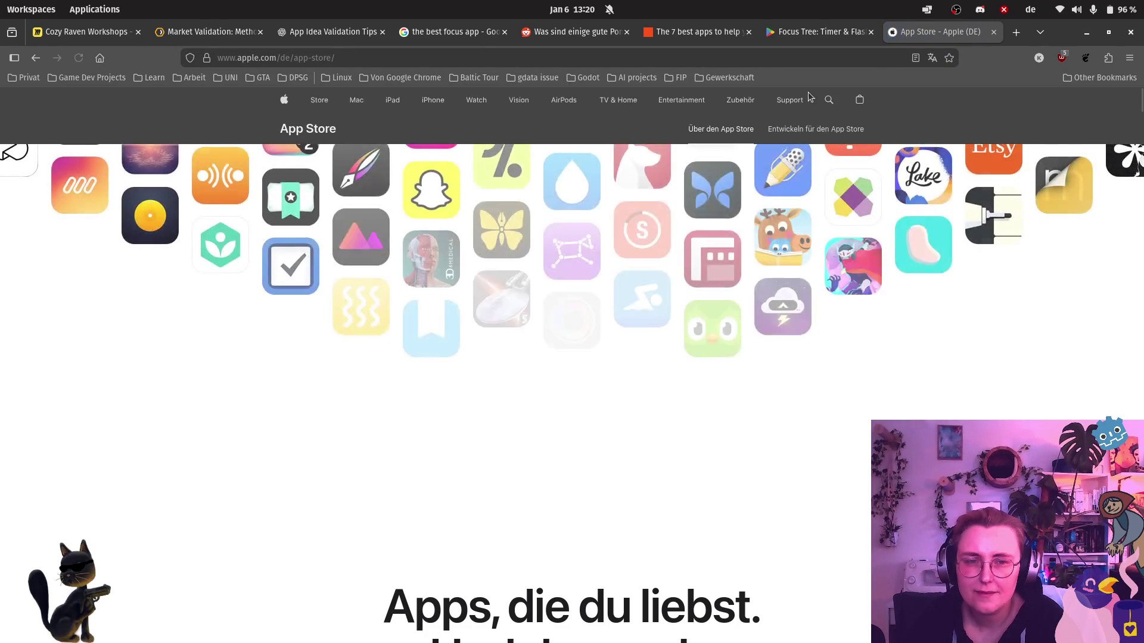
left_click(829, 99)
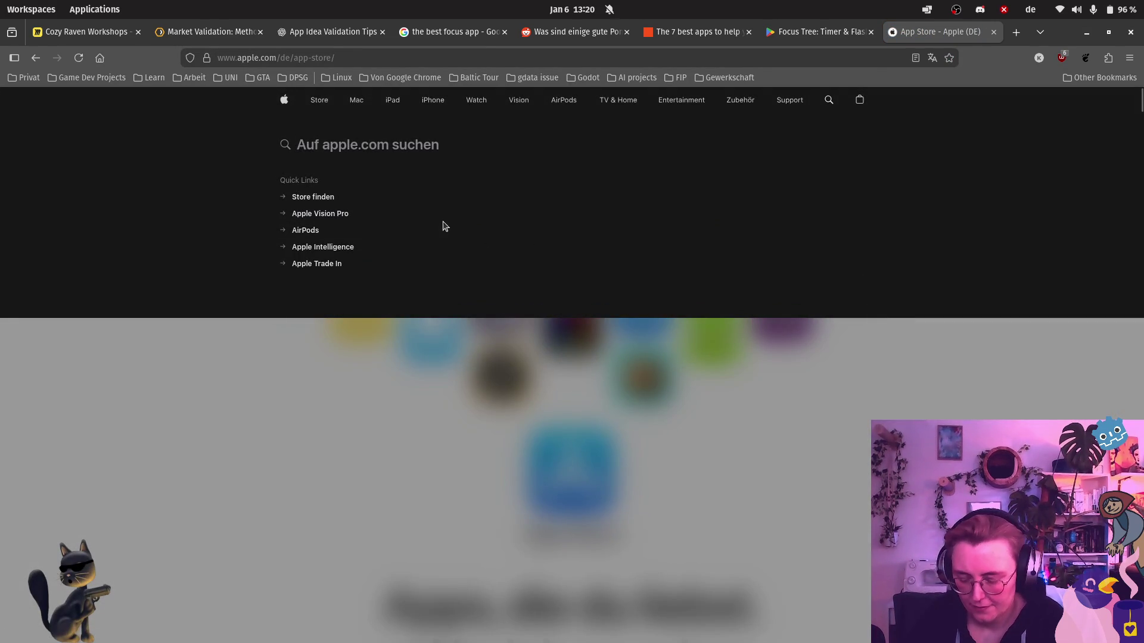
type("flow")
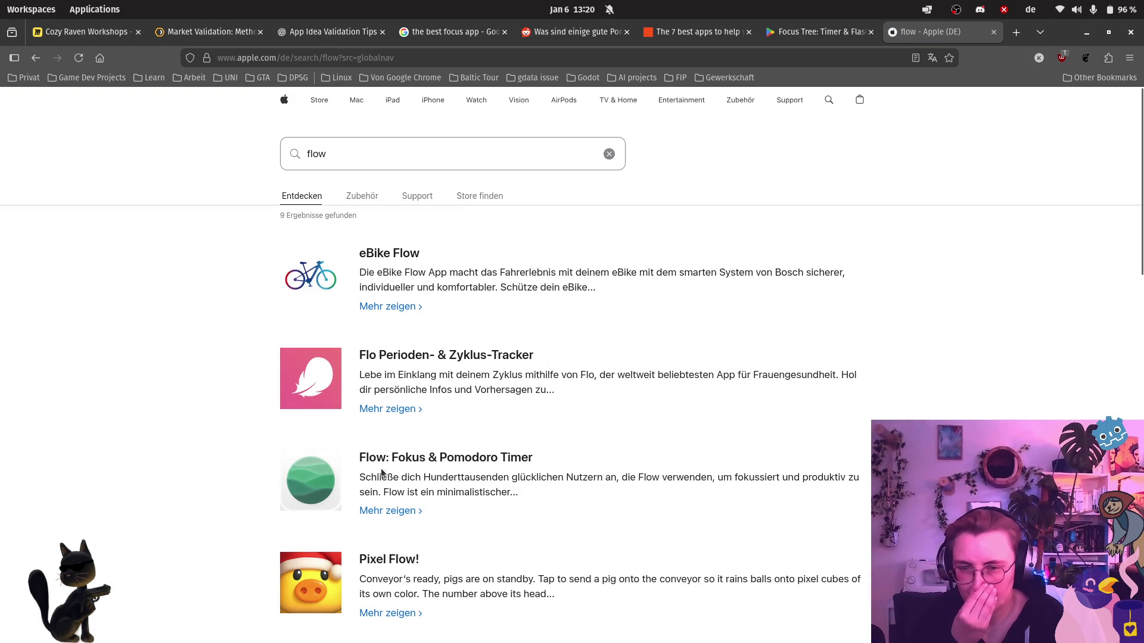
left_click(465, 460)
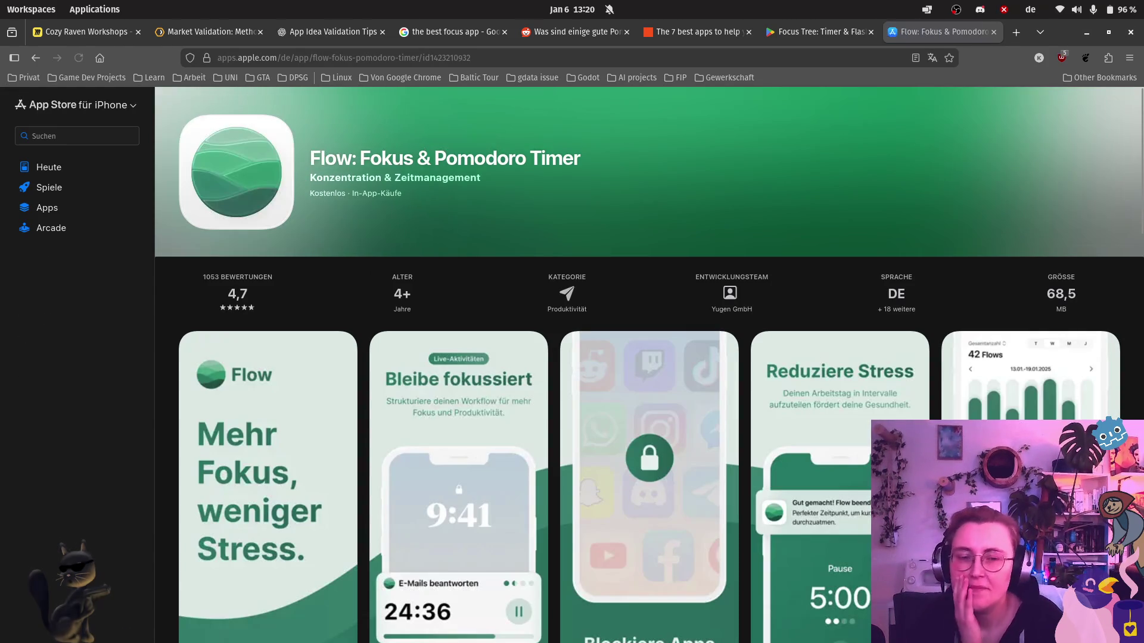
Browse the Flow: Fokus & Pomodoro Timer screenshot carousel forward, then back to the first images.
scroll(649, 387, "down", 3)
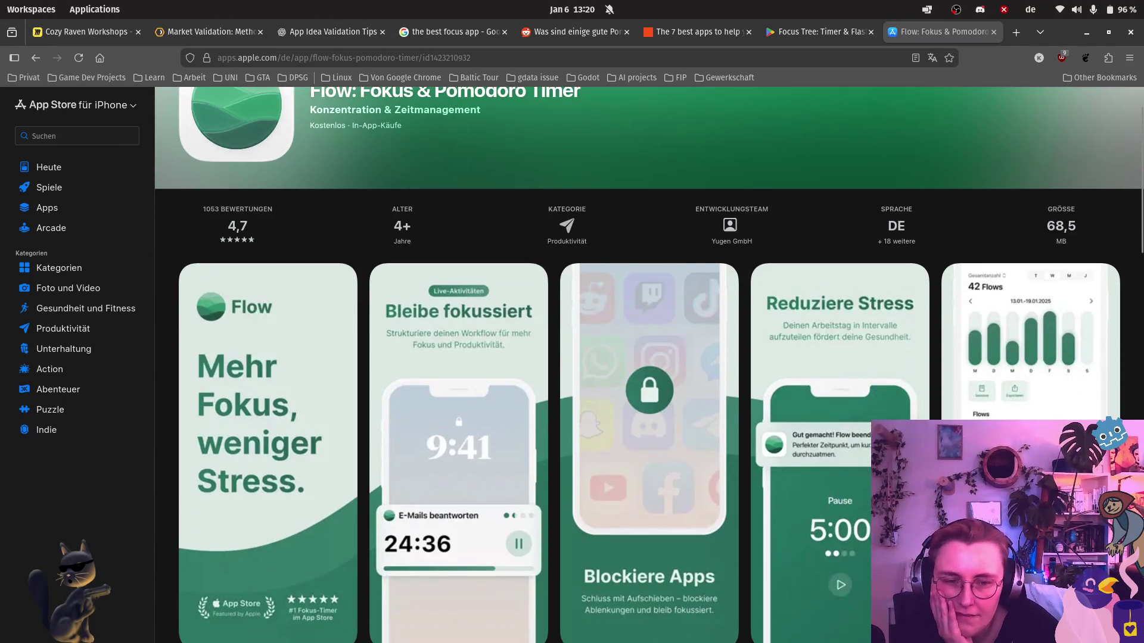
left_click(1130, 390)
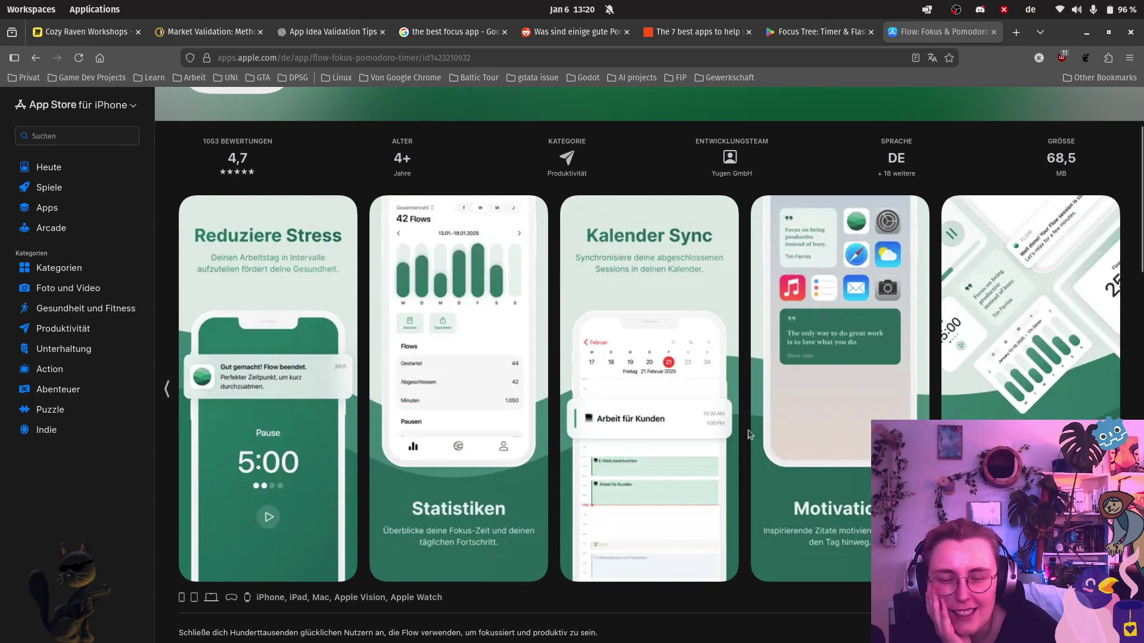
left_click(168, 390)
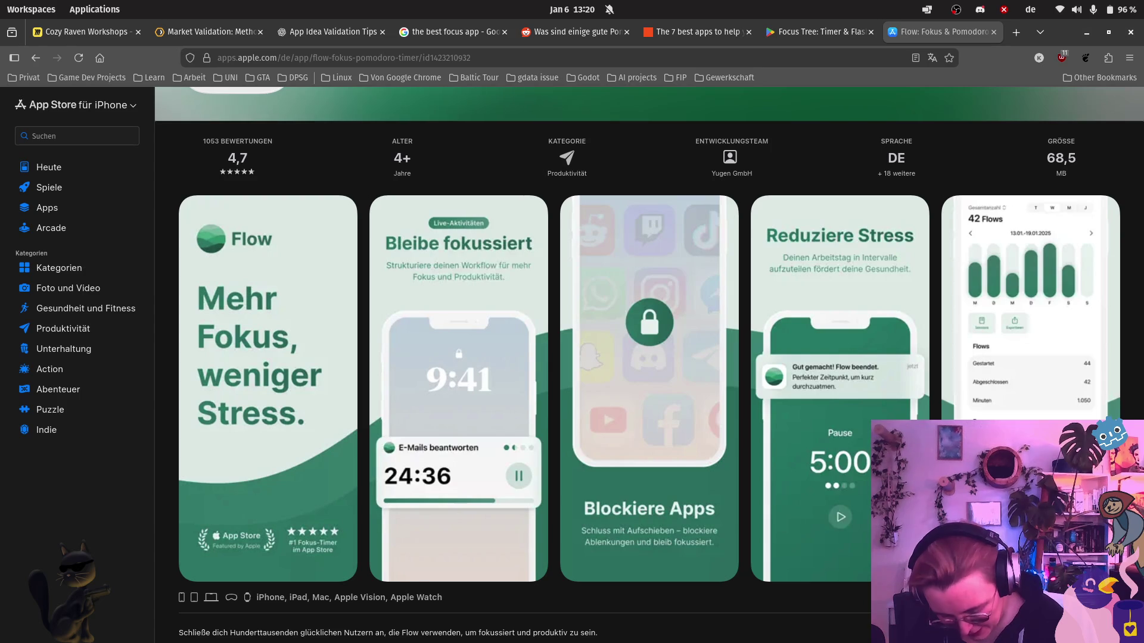
Search Google Play for 'focus - train your brain' and scroll through the results.
left_click(813, 32)
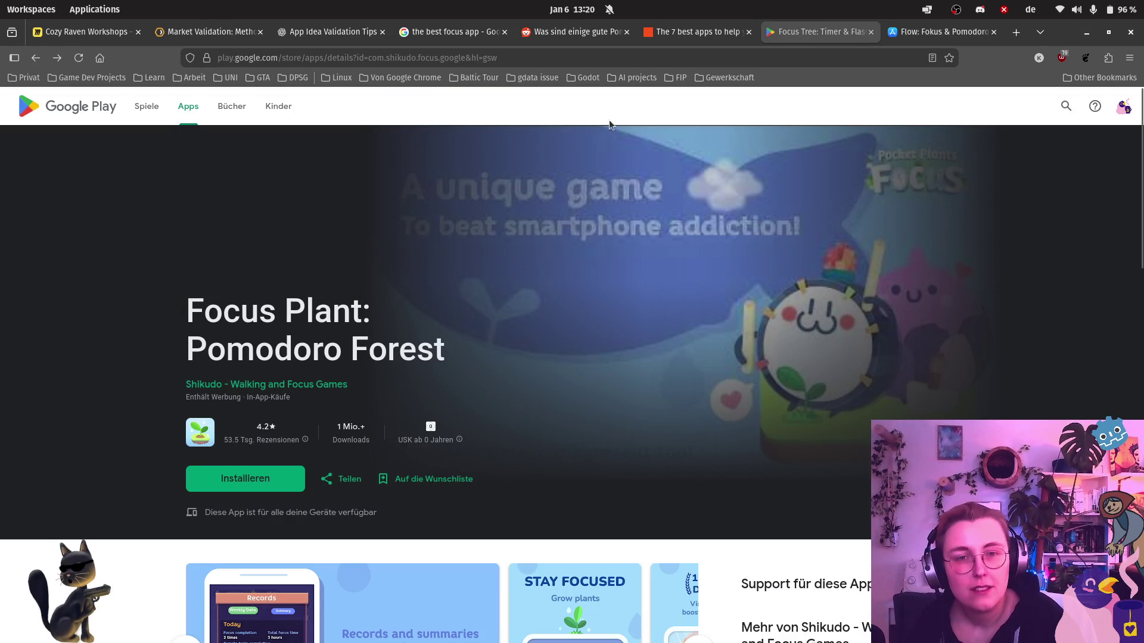
left_click(1065, 106)
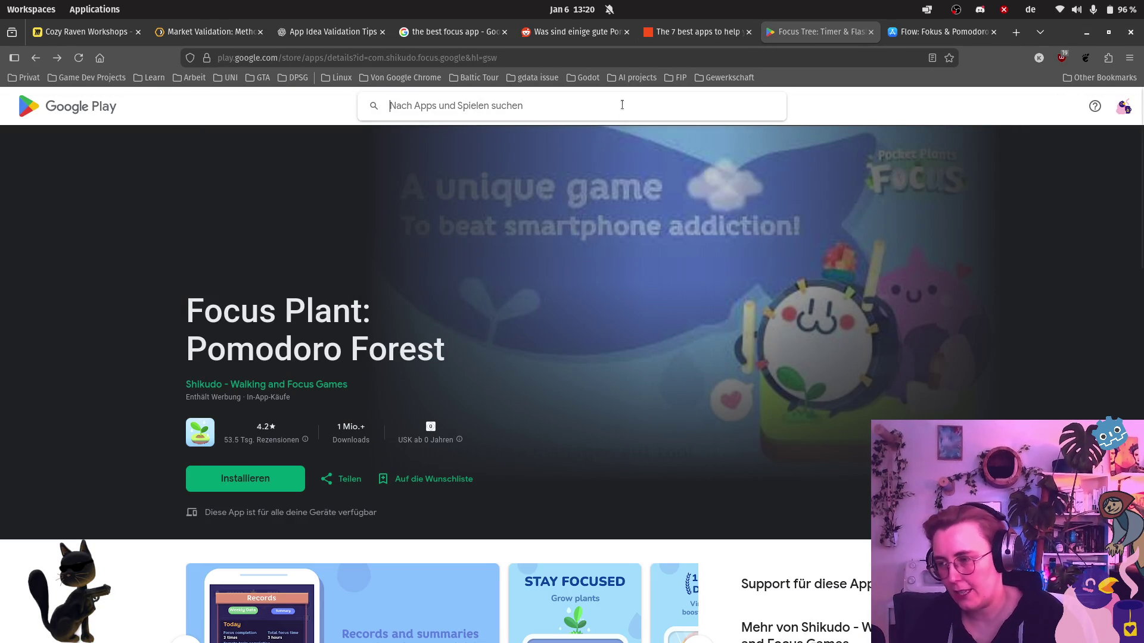
type("Focus ")
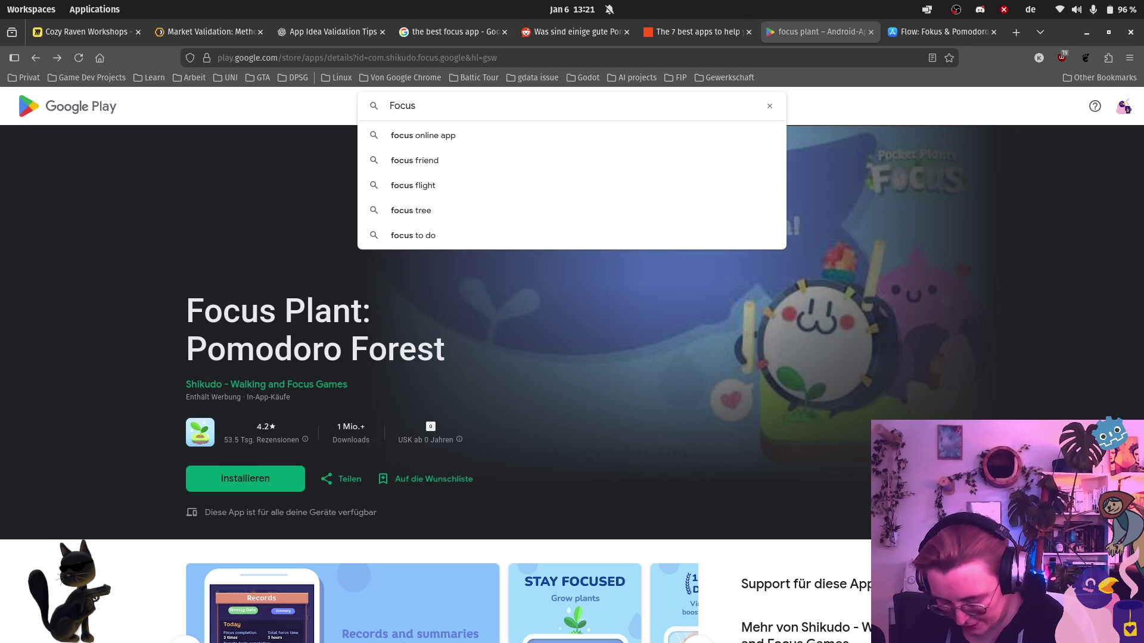
type("-")
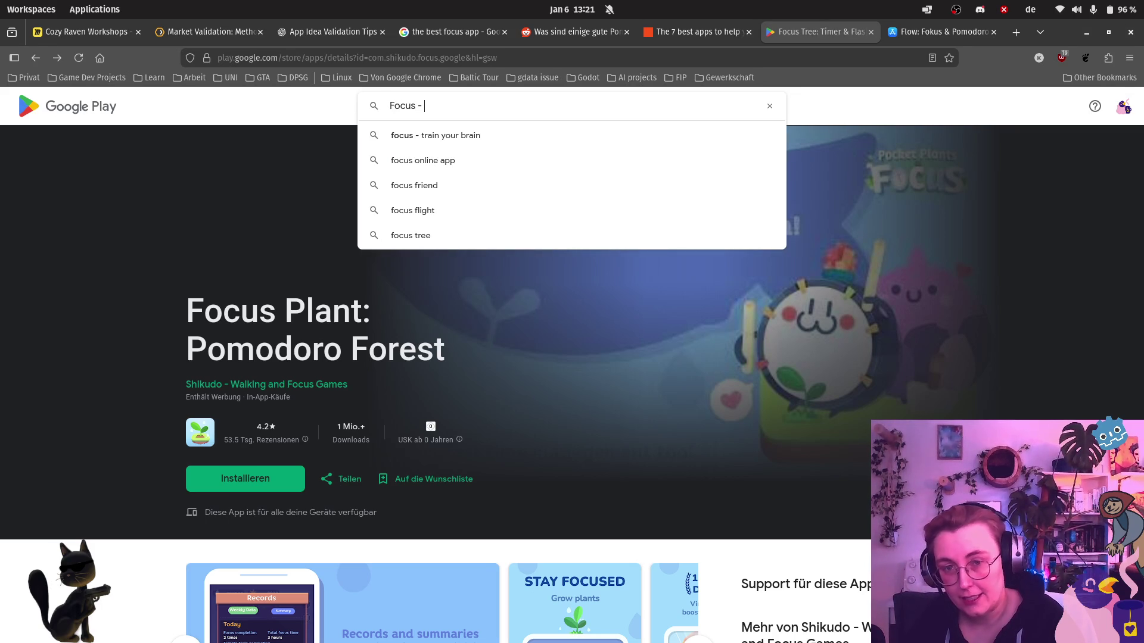
left_click(567, 134)
scroll(947, 288, "down", 2)
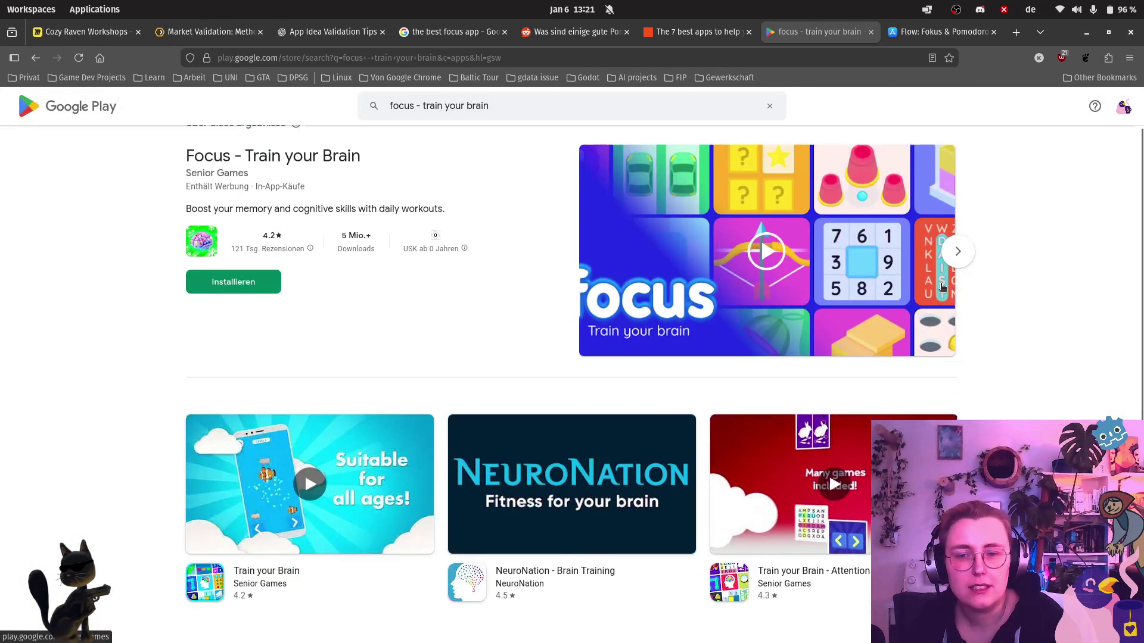
scroll(882, 257, "down", 2)
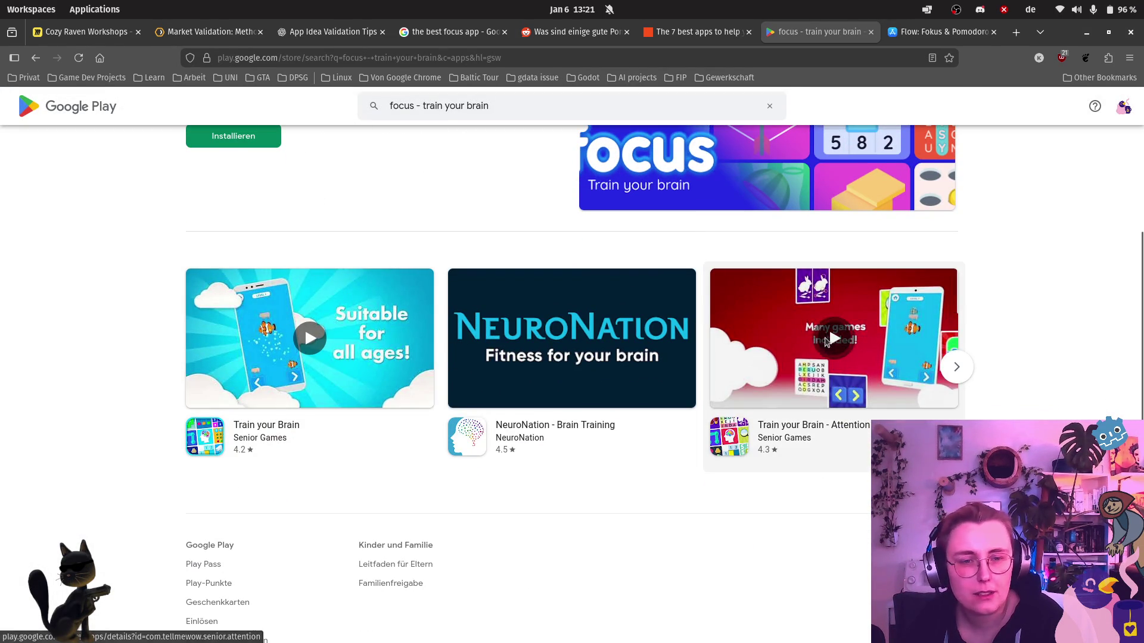
Play the Attention Games trailer, pause it, try full screen, then close it.
left_click(817, 348)
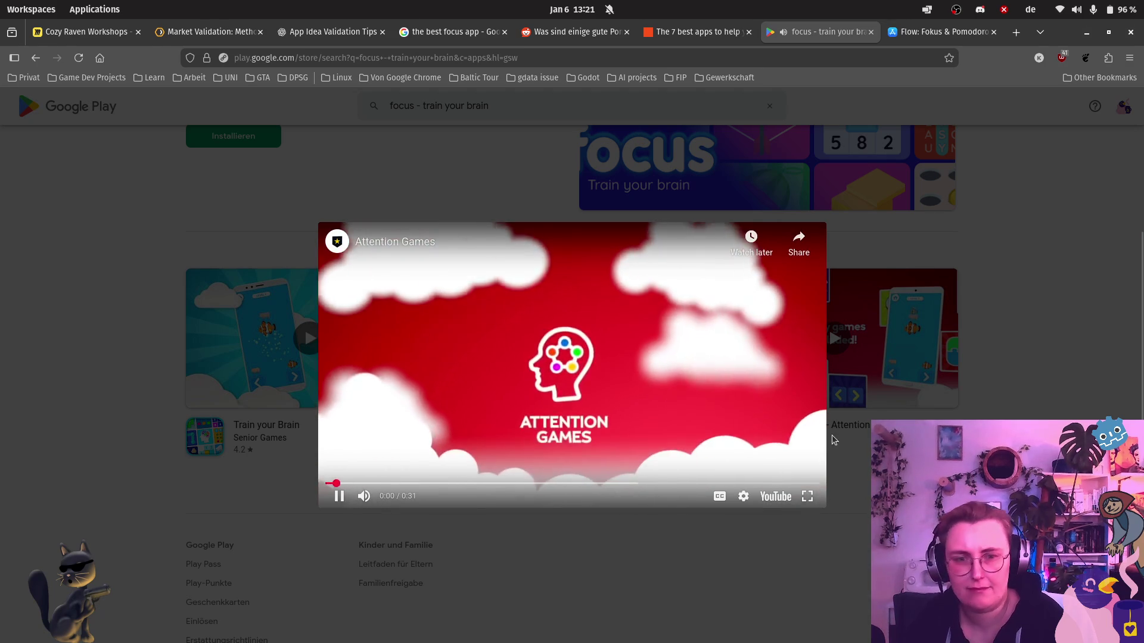
left_click(338, 497)
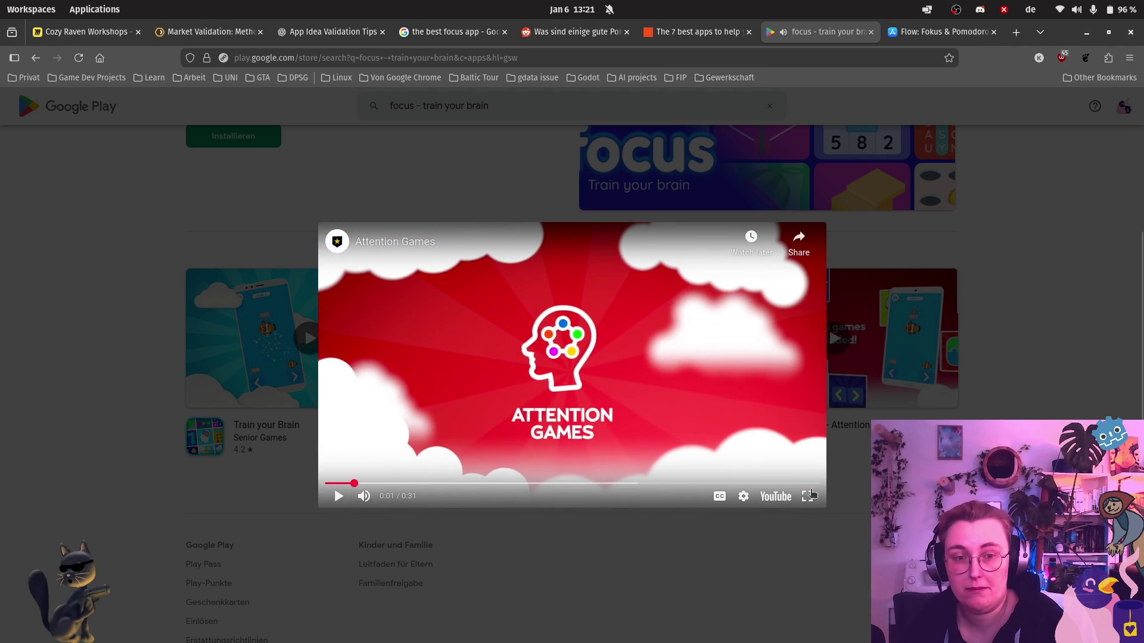
left_click(807, 496)
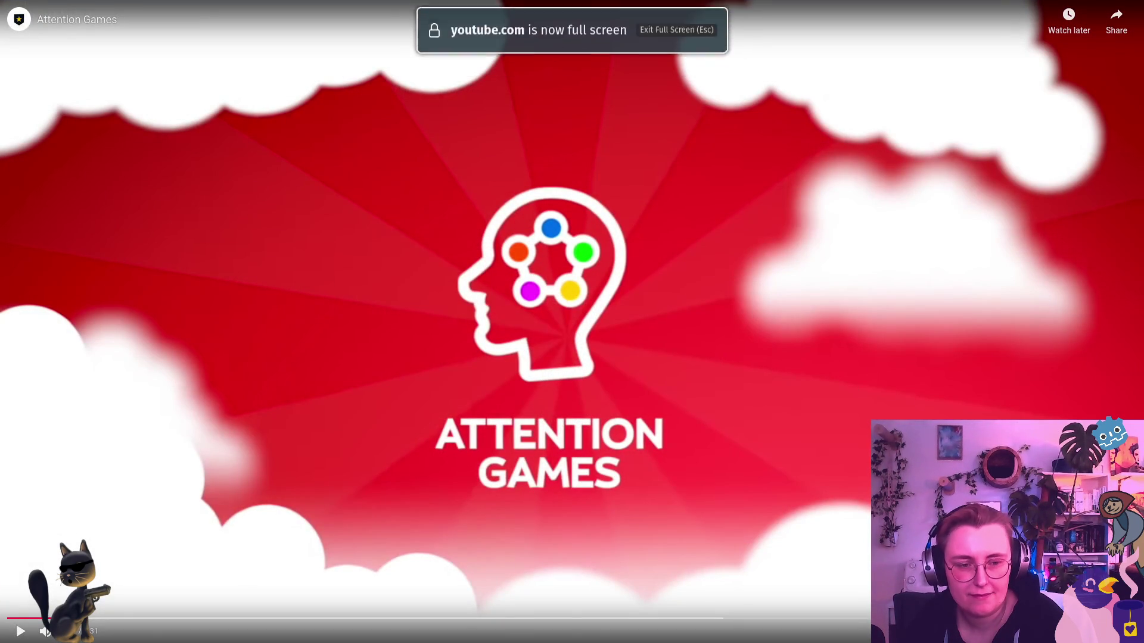
key("Escape")
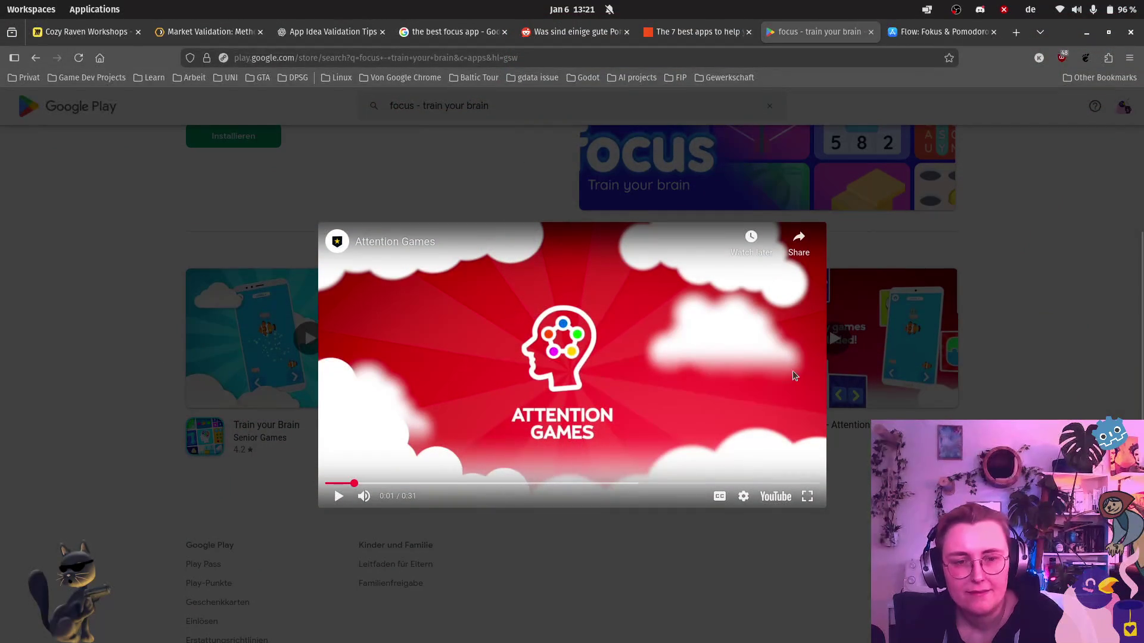
left_click(210, 218)
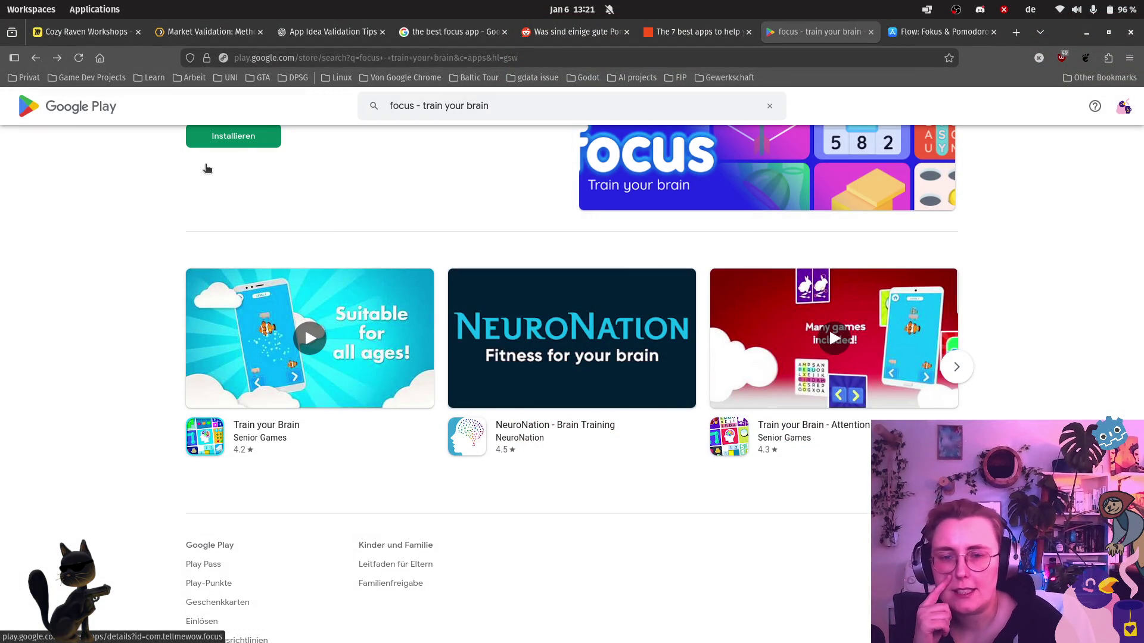
scroll(265, 212, "up", 3)
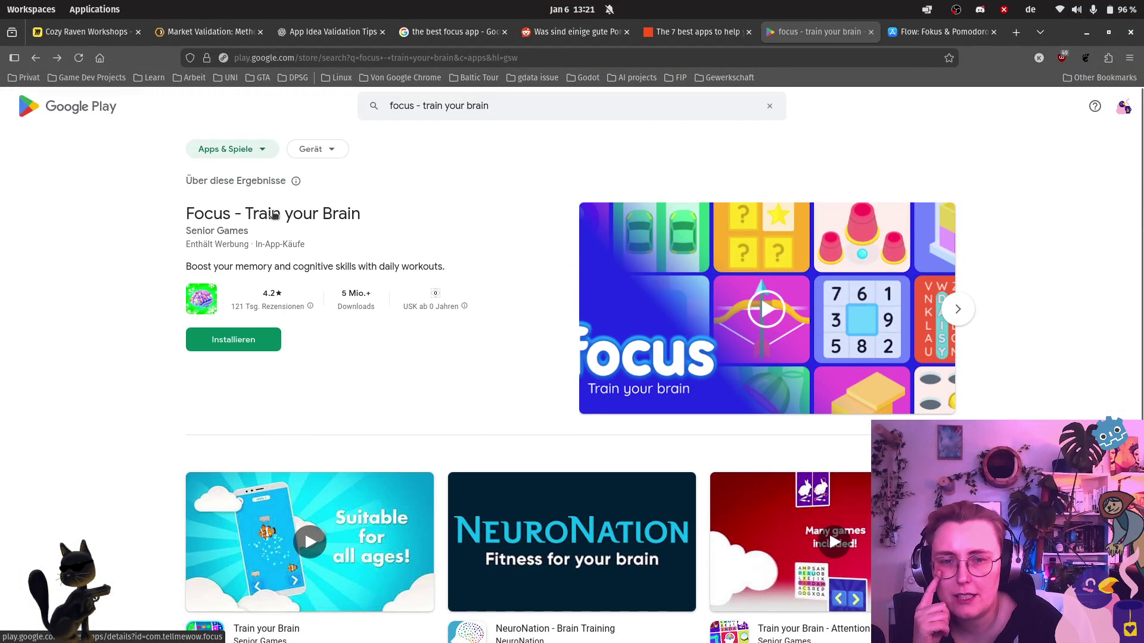
Open Focus - Train your Brain and cycle through all its enlarged store screenshots.
left_click(281, 225)
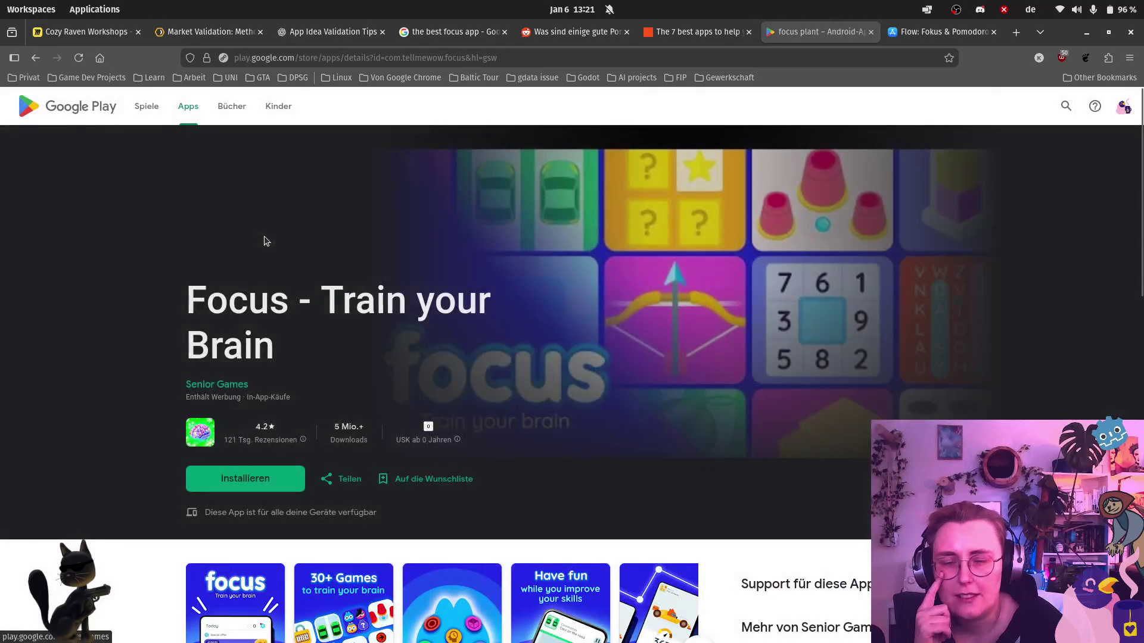
scroll(792, 339, "down", 2)
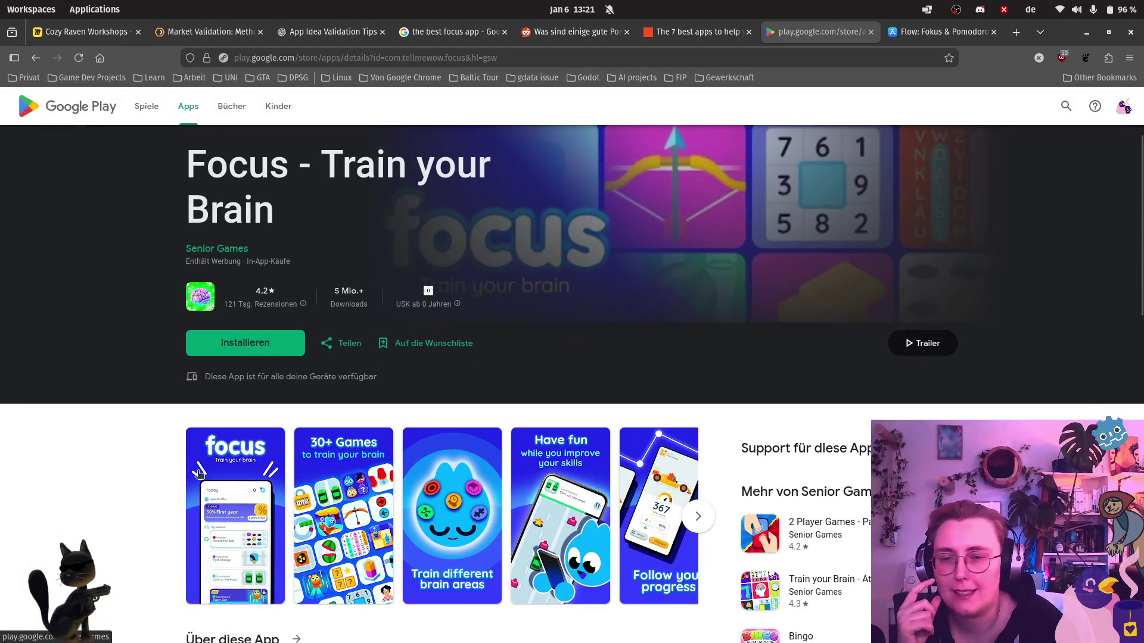
left_click(200, 474)
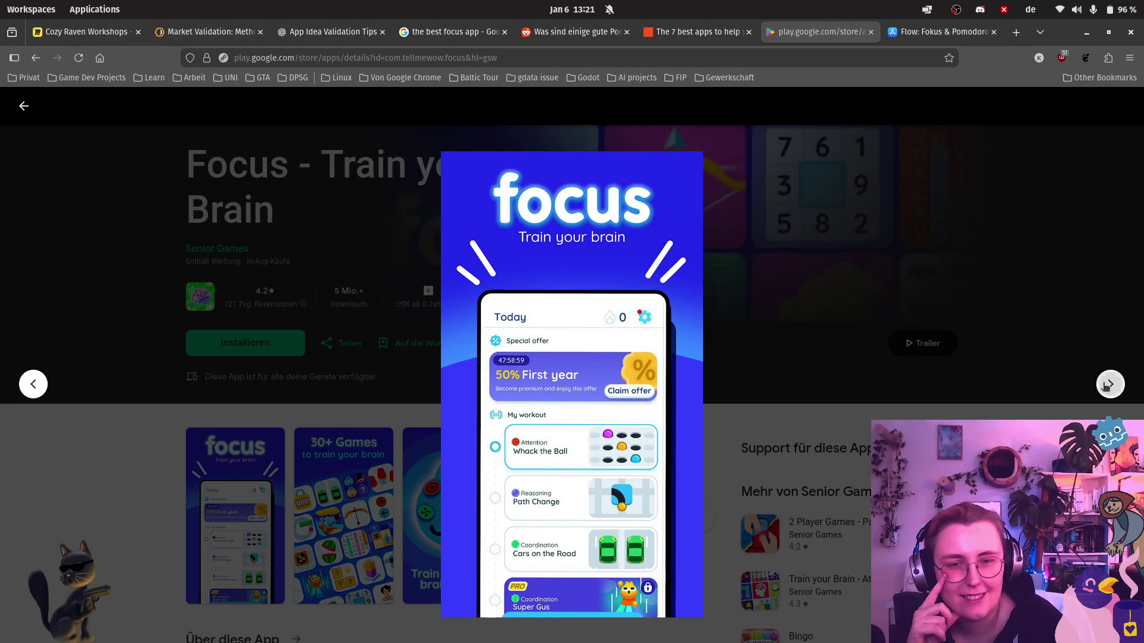
left_click(1106, 385)
left_click(1107, 387)
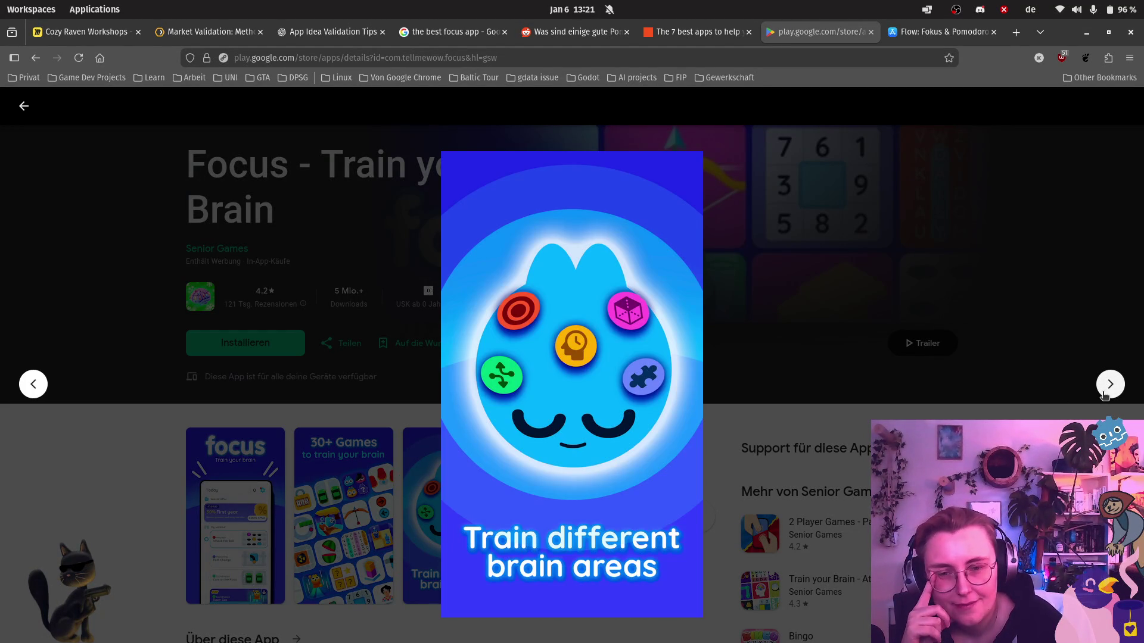
left_click(1106, 395)
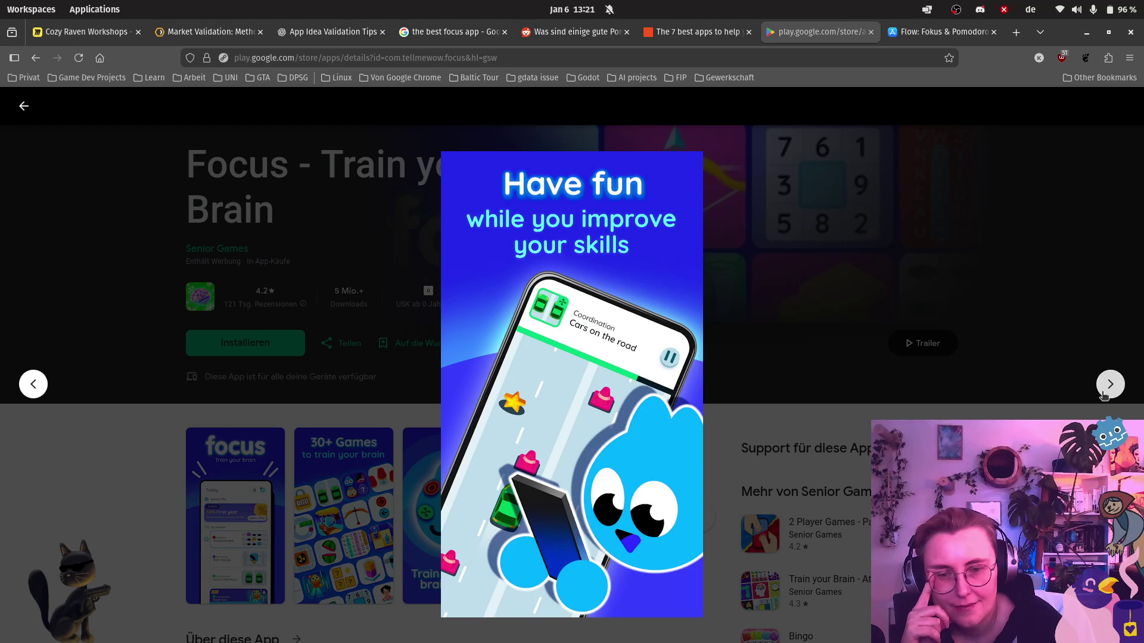
left_click(1104, 395)
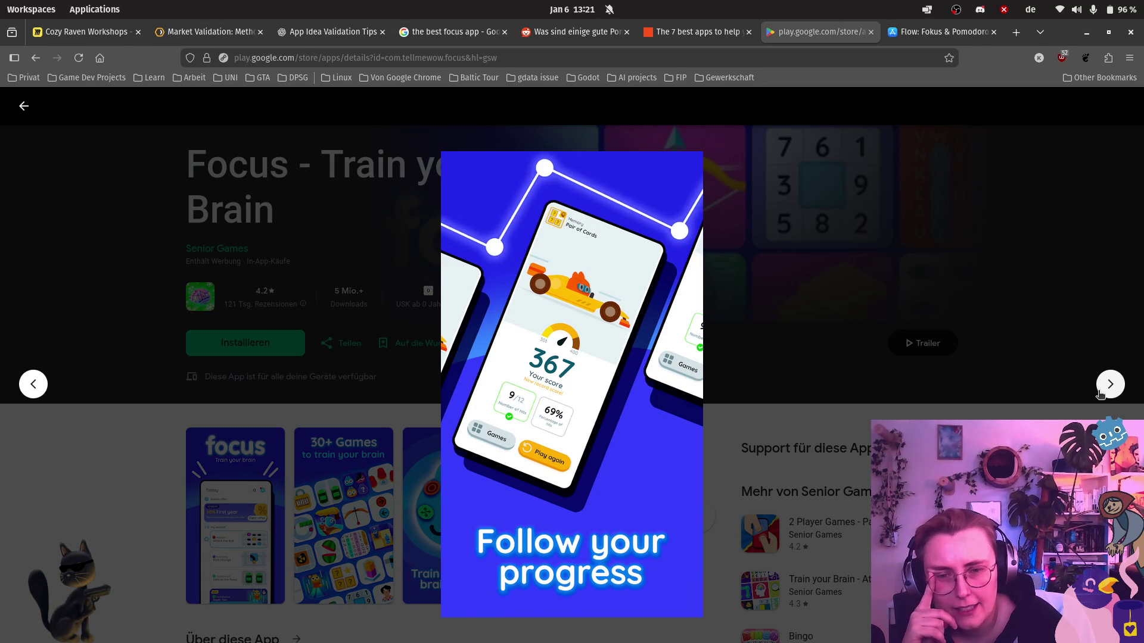
left_click(1100, 394)
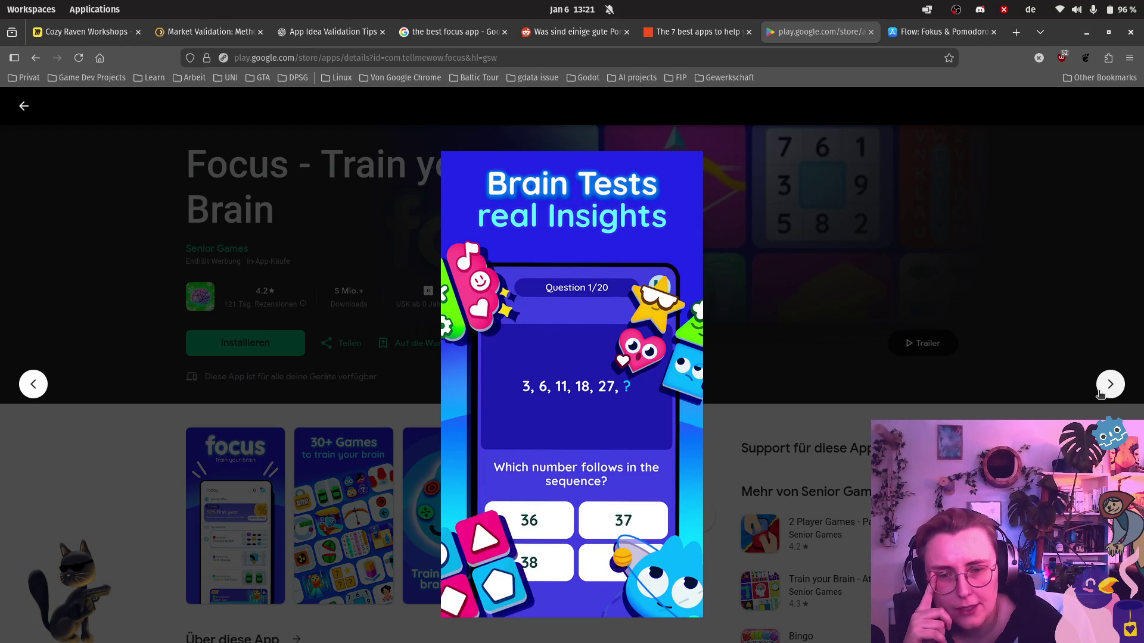
left_click(1101, 394)
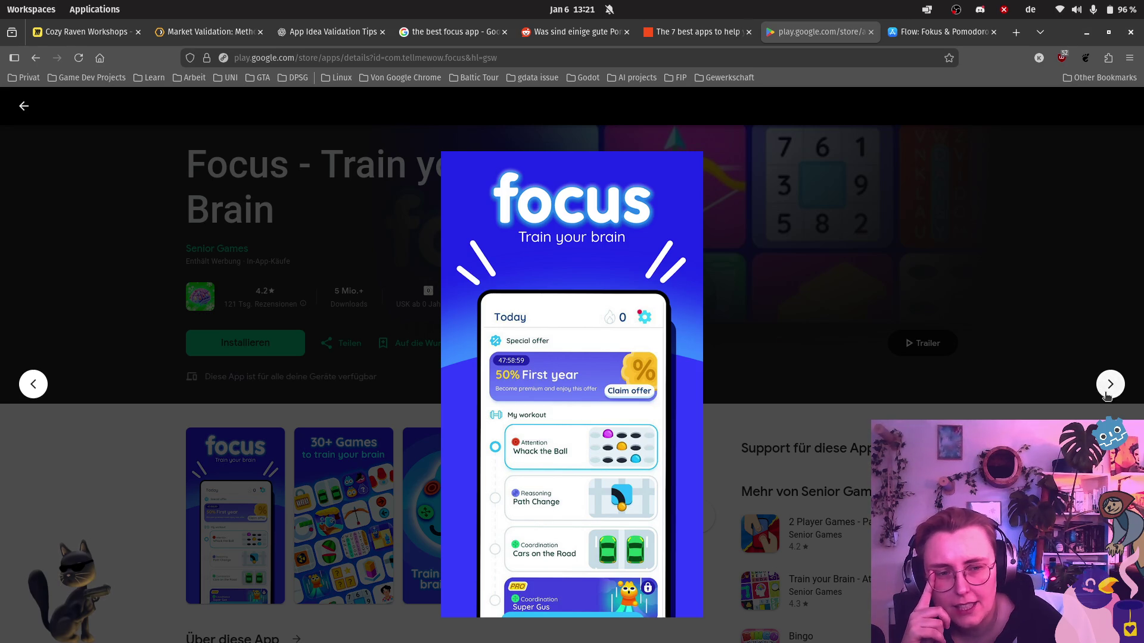
left_click(1106, 395)
left_click(1108, 394)
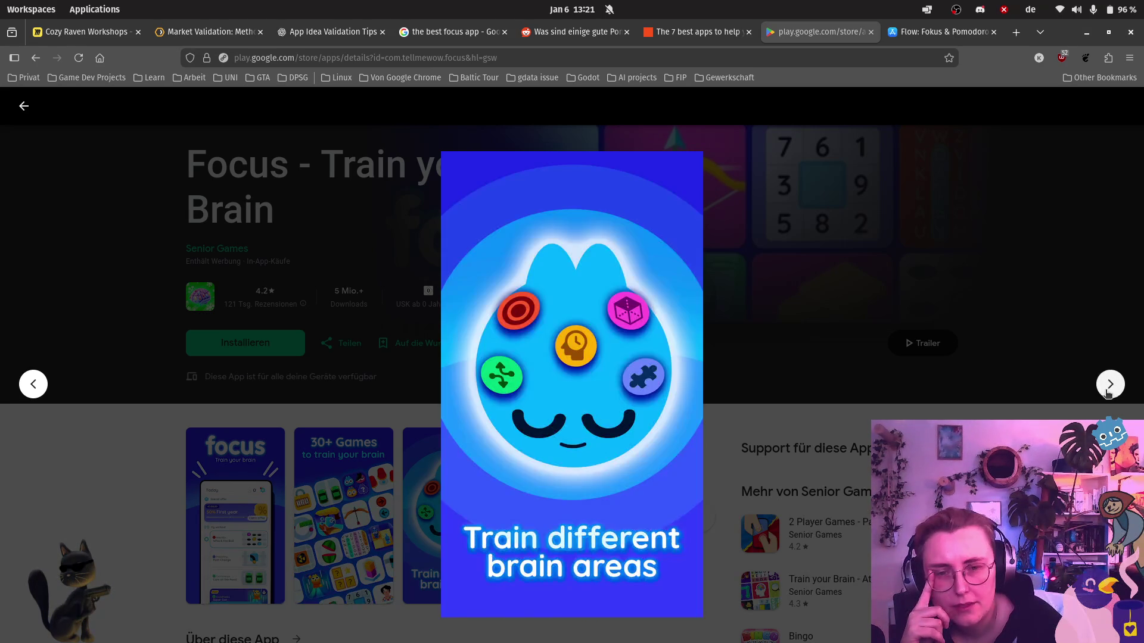
key("Escape")
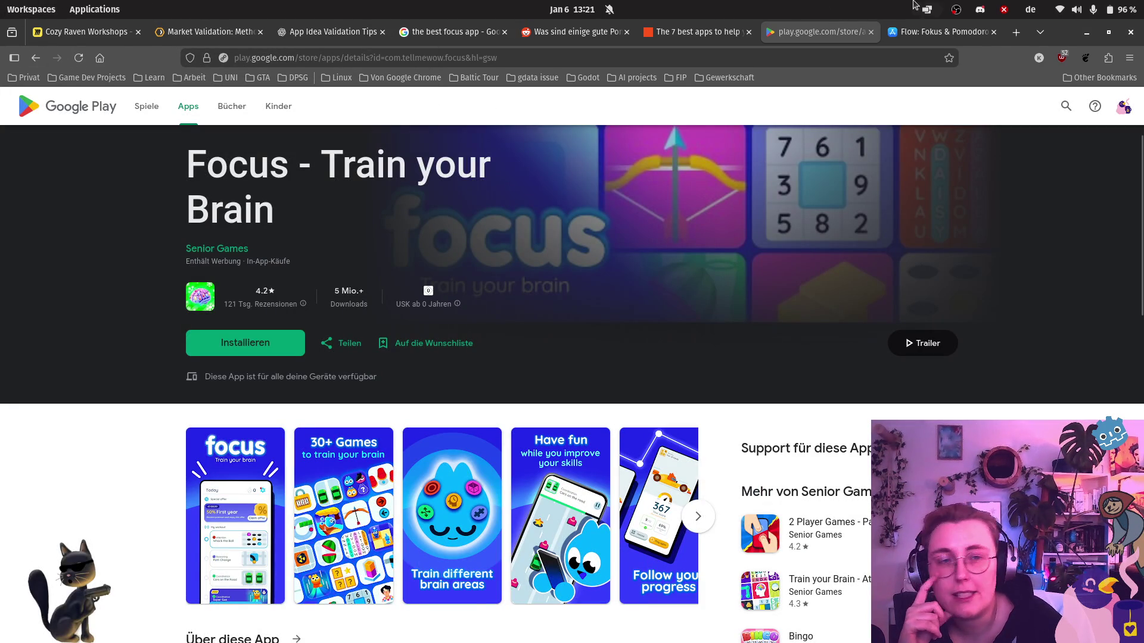
left_click(937, 31)
Search the App Store for 'avocado' and open AvocaDO- Zeit & Fokus-Keeper.
scroll(1013, 156, "up", 3)
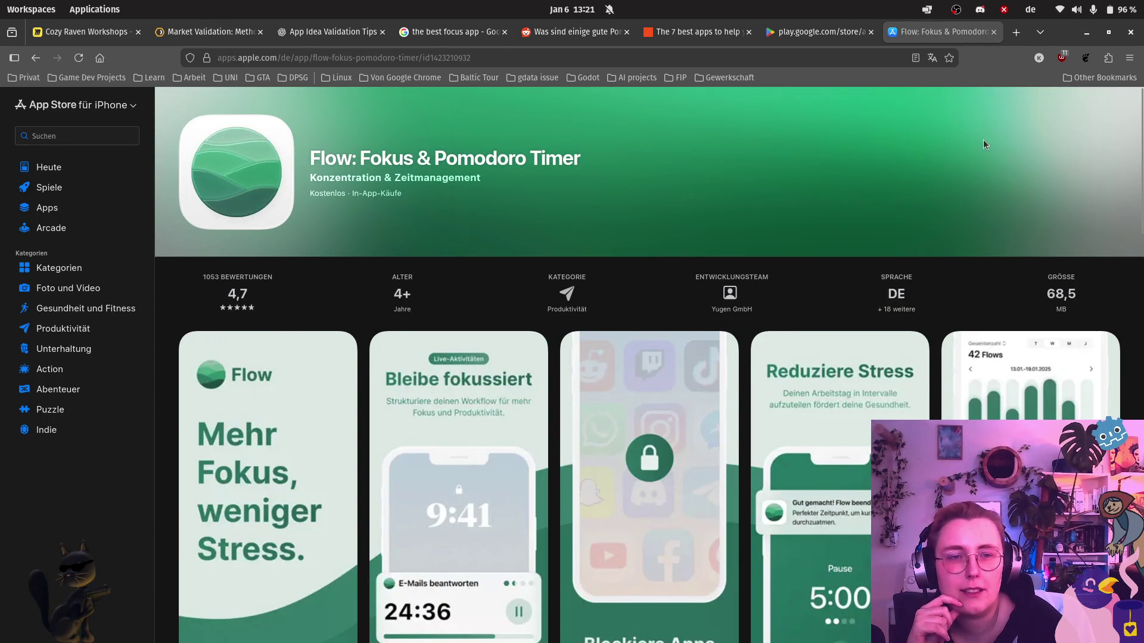
left_click(80, 134)
type("avocado")
key("Return")
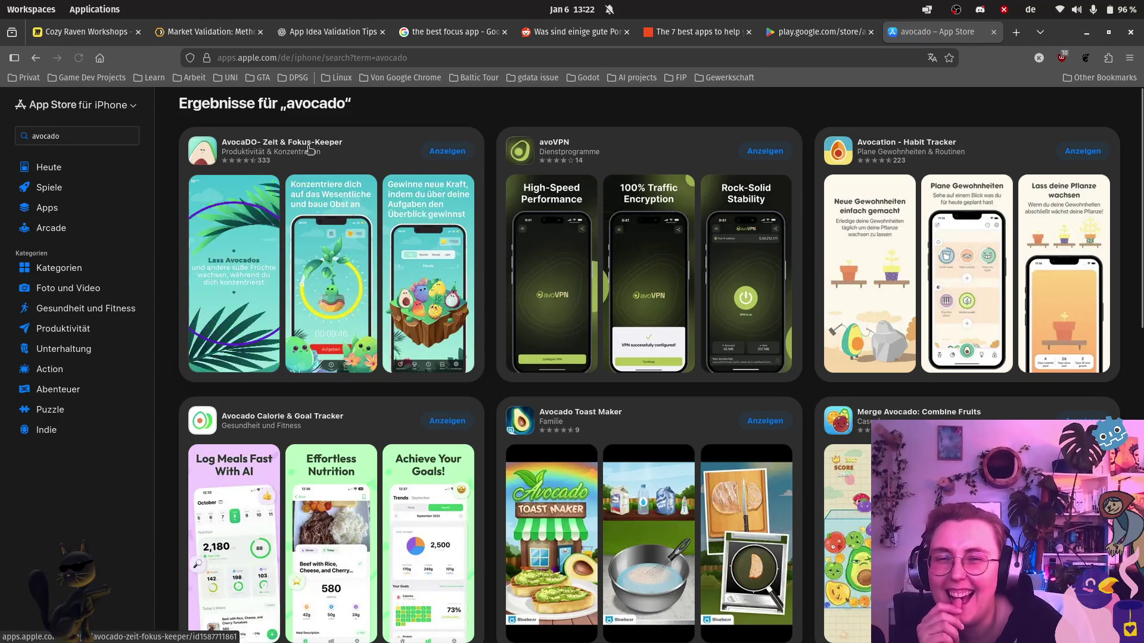
left_click(307, 145)
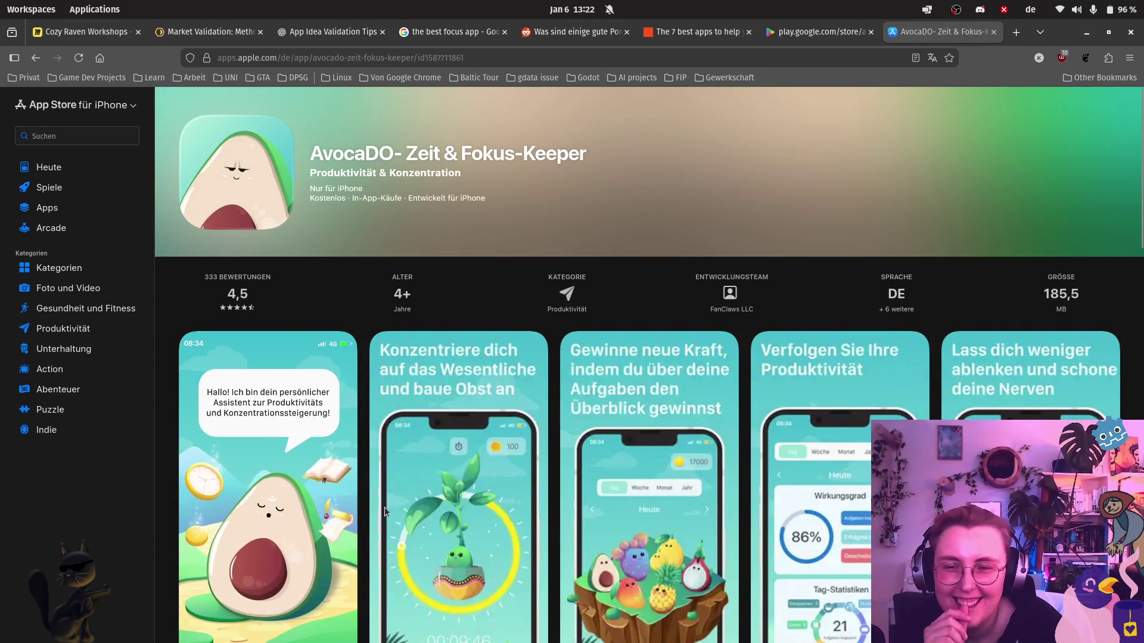
Scroll to the AvocaDO screenshot carousel and page through it forward and back.
scroll(419, 515, "down", 2)
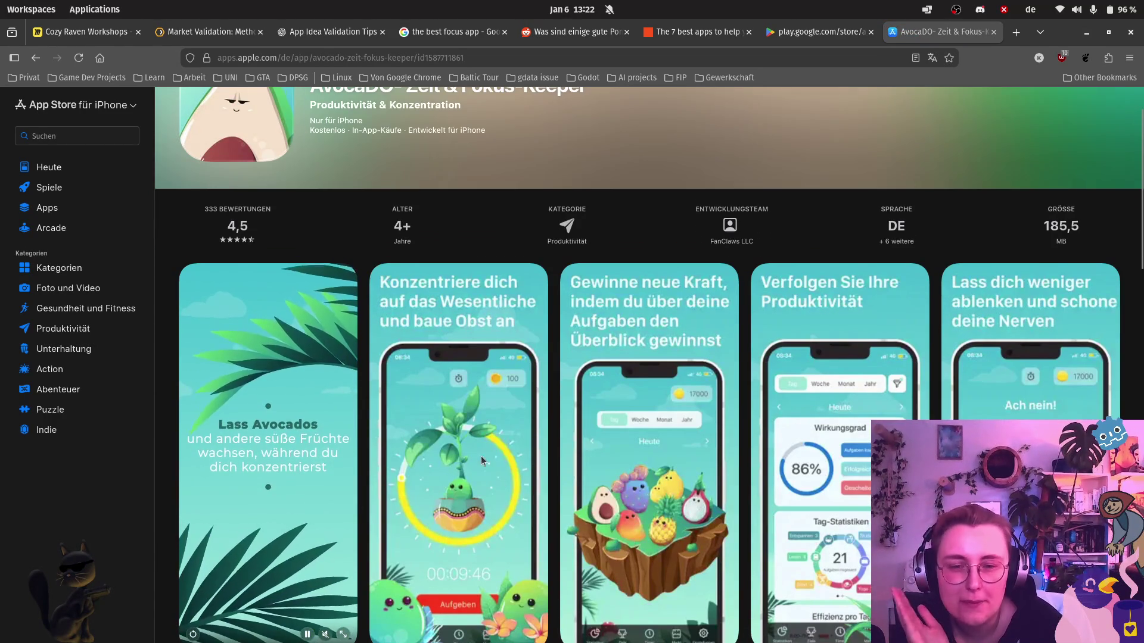
scroll(481, 456, "down", 2)
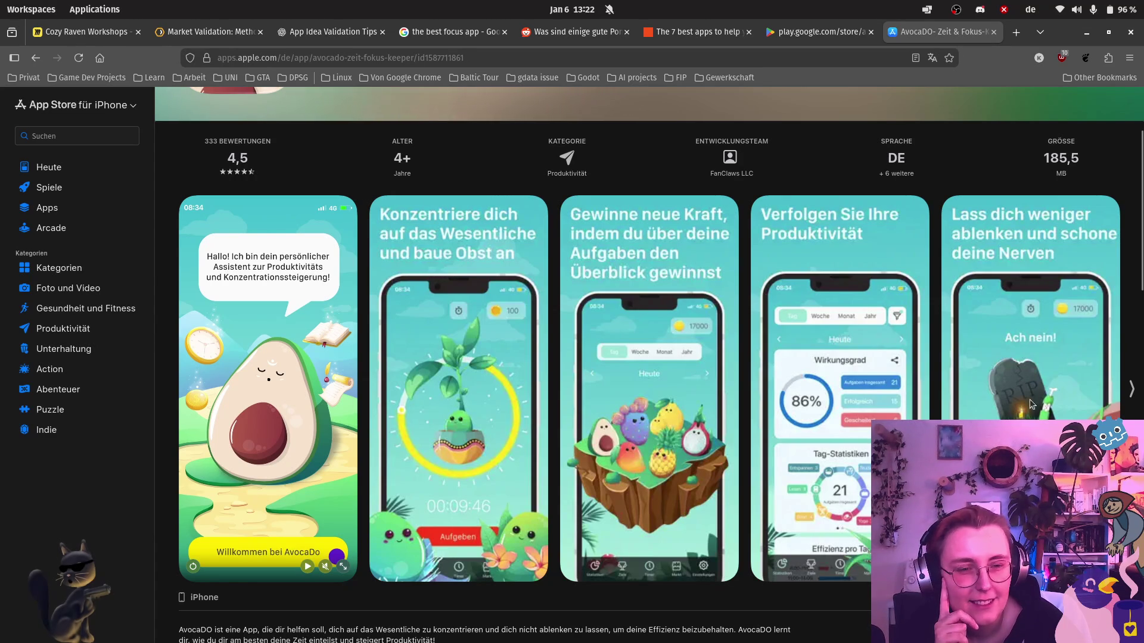
left_click(1130, 389)
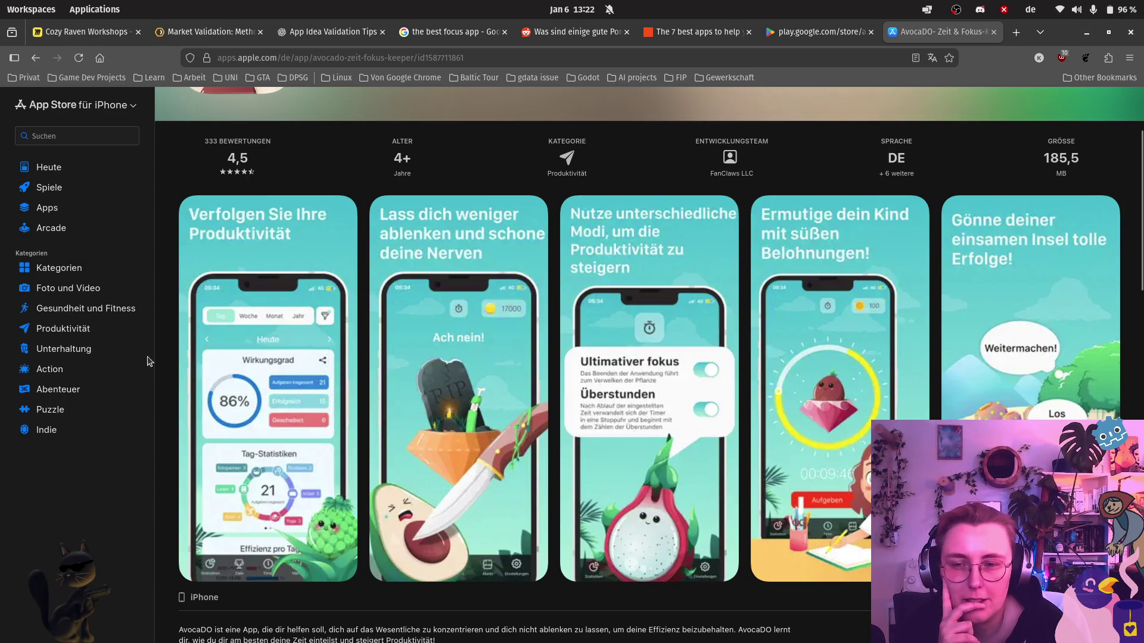
left_click(162, 405)
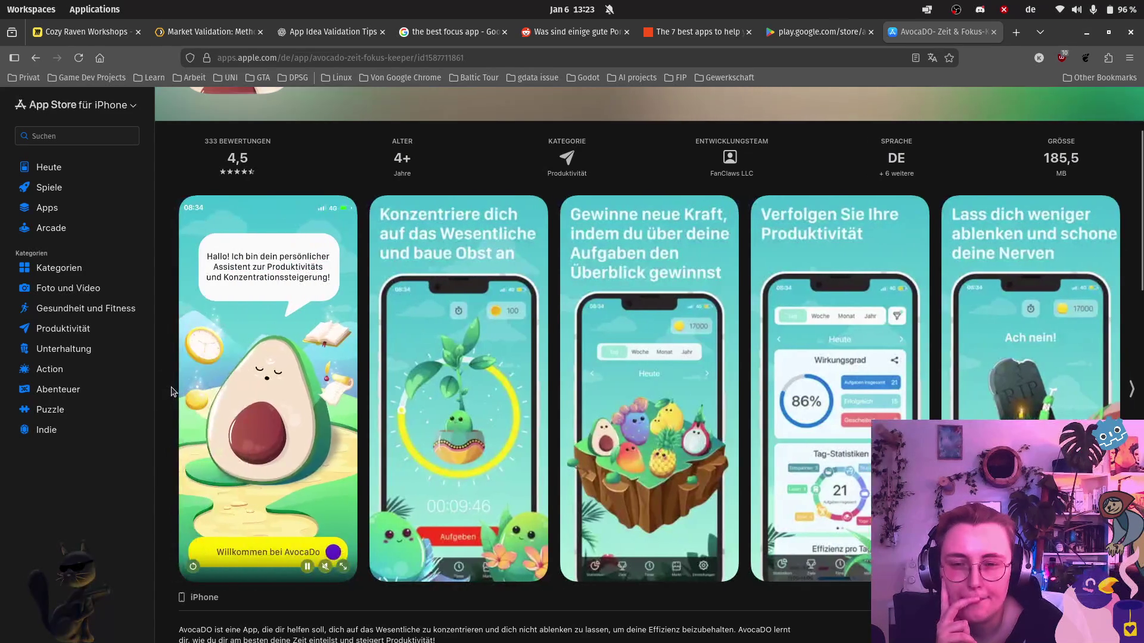
Capture the 'Konzentriere dich auf das Wesentliche und baue Obst an' AvocaDO screenshot as a screen region.
key("Print")
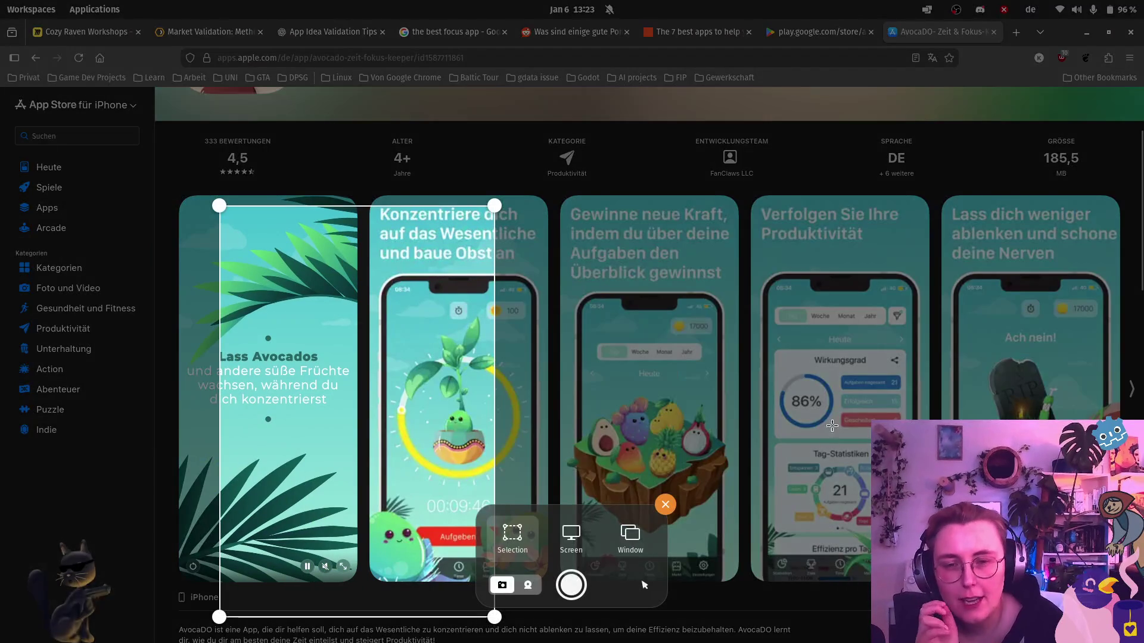
left_click_drag(435, 382, 590, 375)
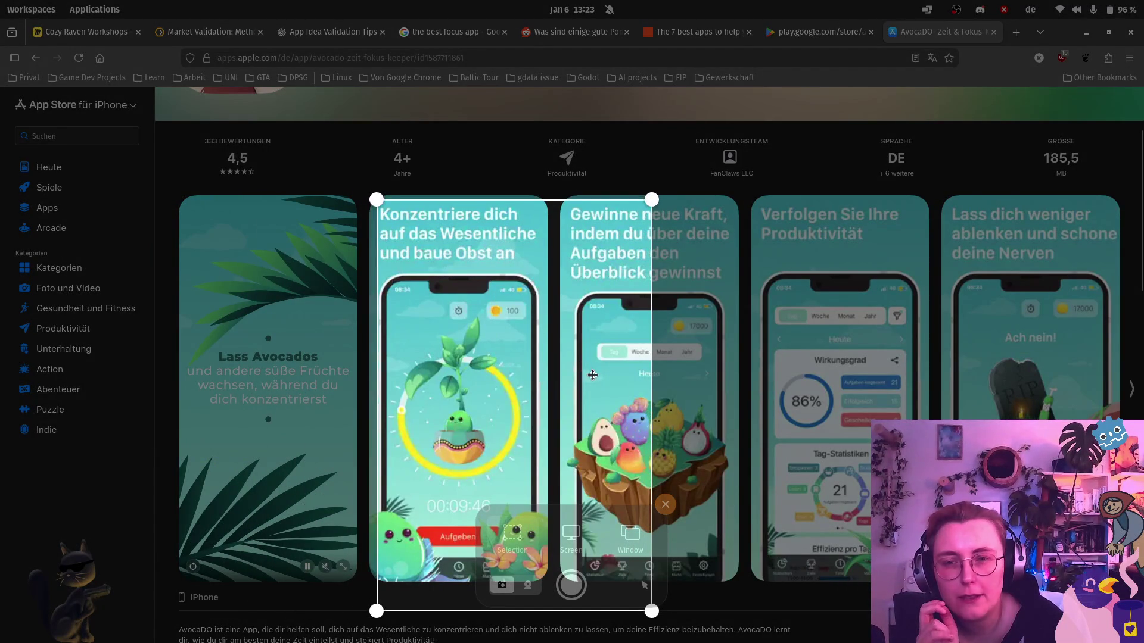
left_click_drag(590, 376, 588, 373)
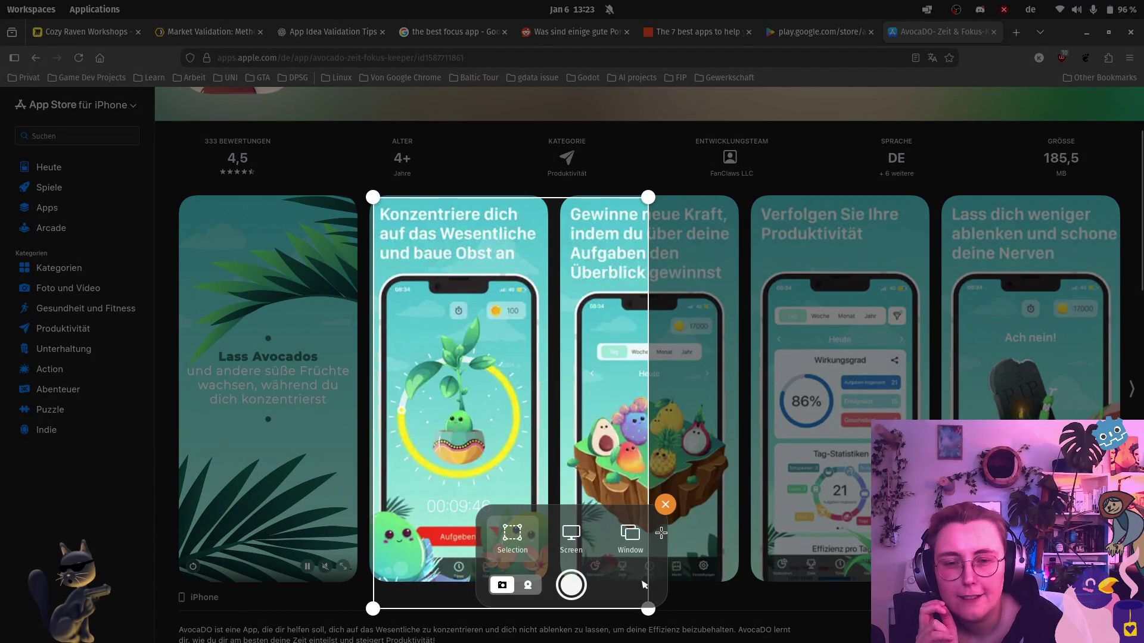
left_click_drag(650, 609, 542, 573)
left_click(570, 585)
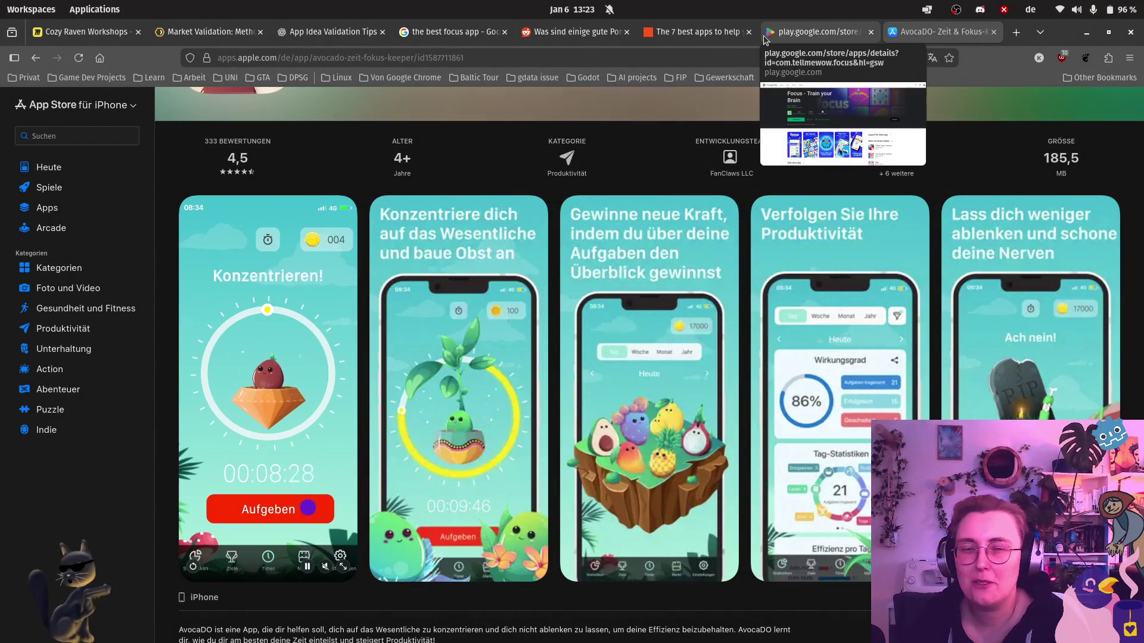
Paste the AvocaDO capture into Miro, enlarge it, and place it right of 'Chars aus der Vogelwelt?'.
left_click(86, 31)
key("ctrl+v")
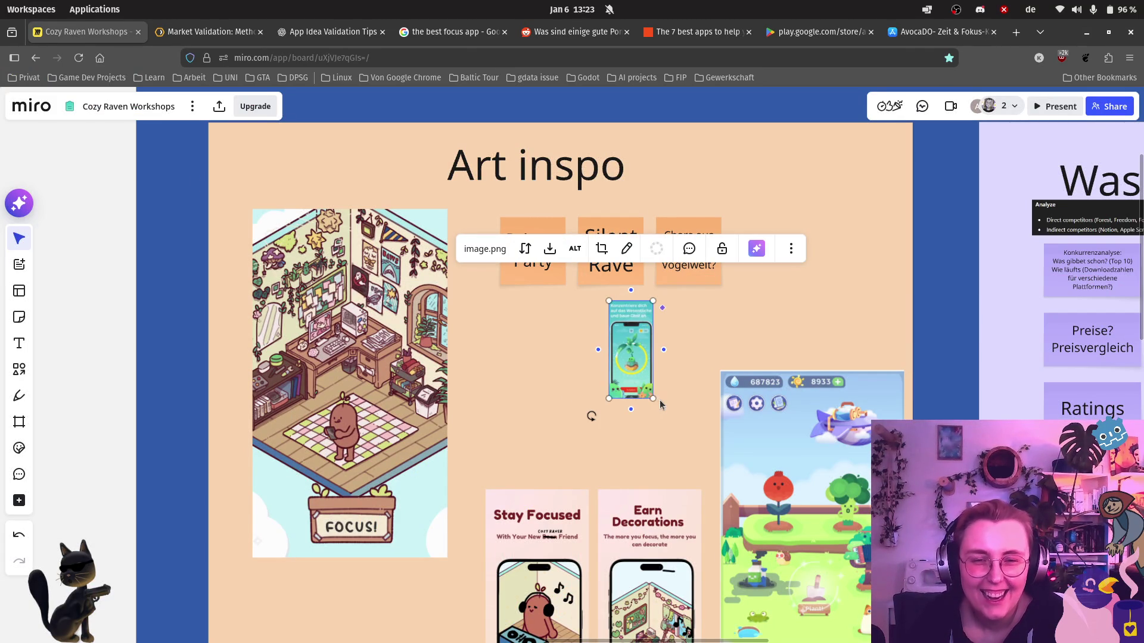
left_click_drag(660, 405, 741, 478)
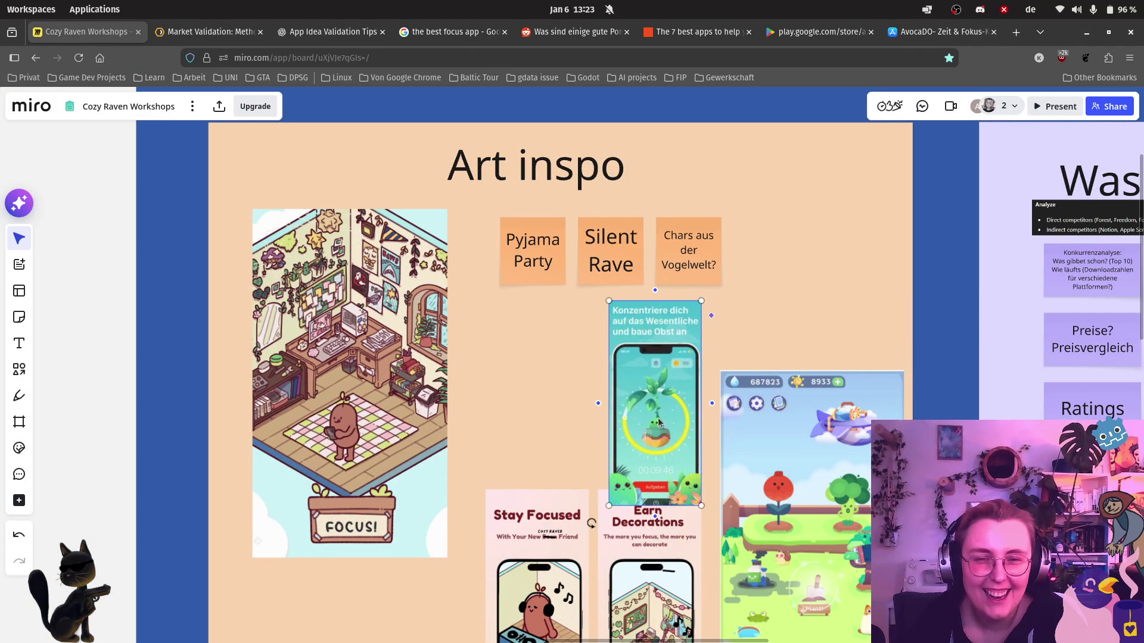
left_click_drag(647, 410, 769, 248)
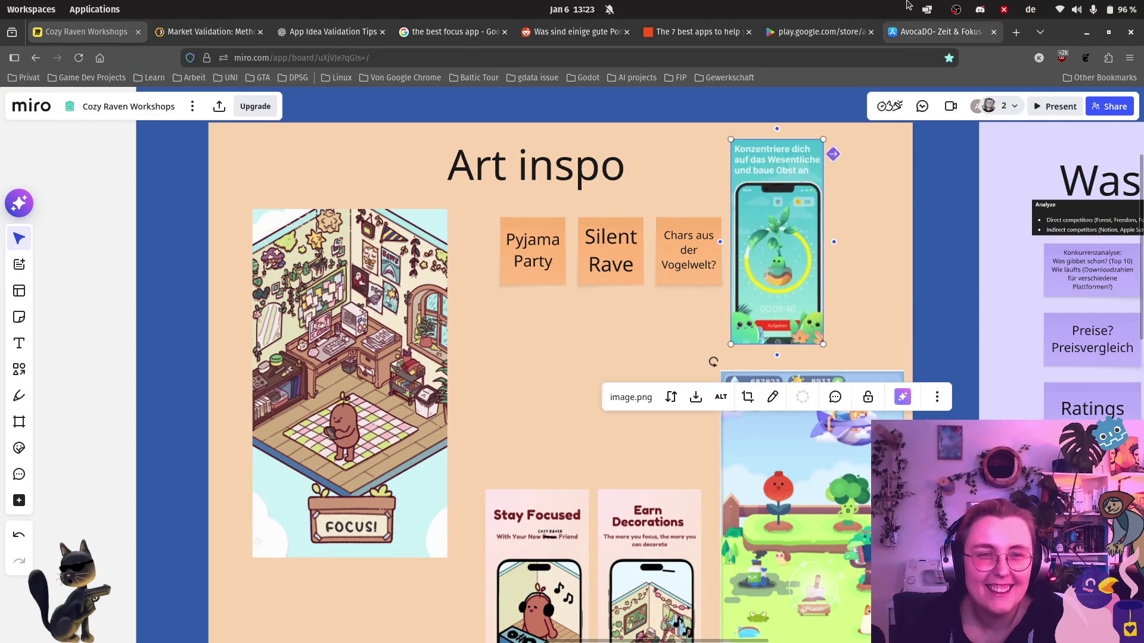
left_click(930, 31)
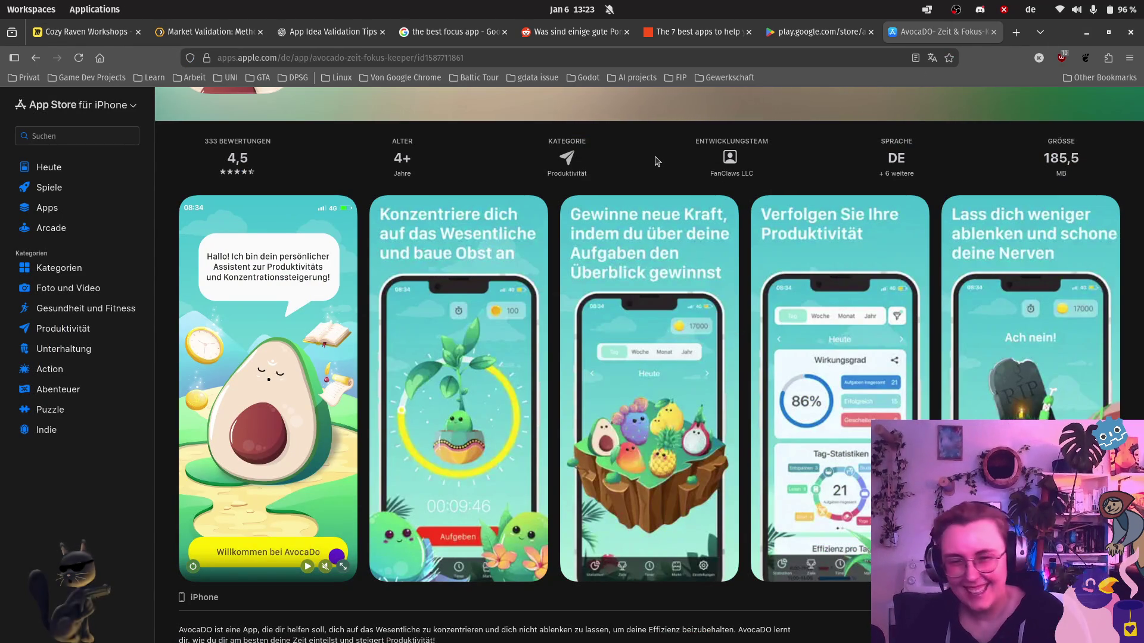
Capture AvocaDO's third 'Gewinne neue Kraft' fruit-island phone screenshot, cropped tightly to the phone.
key("Print")
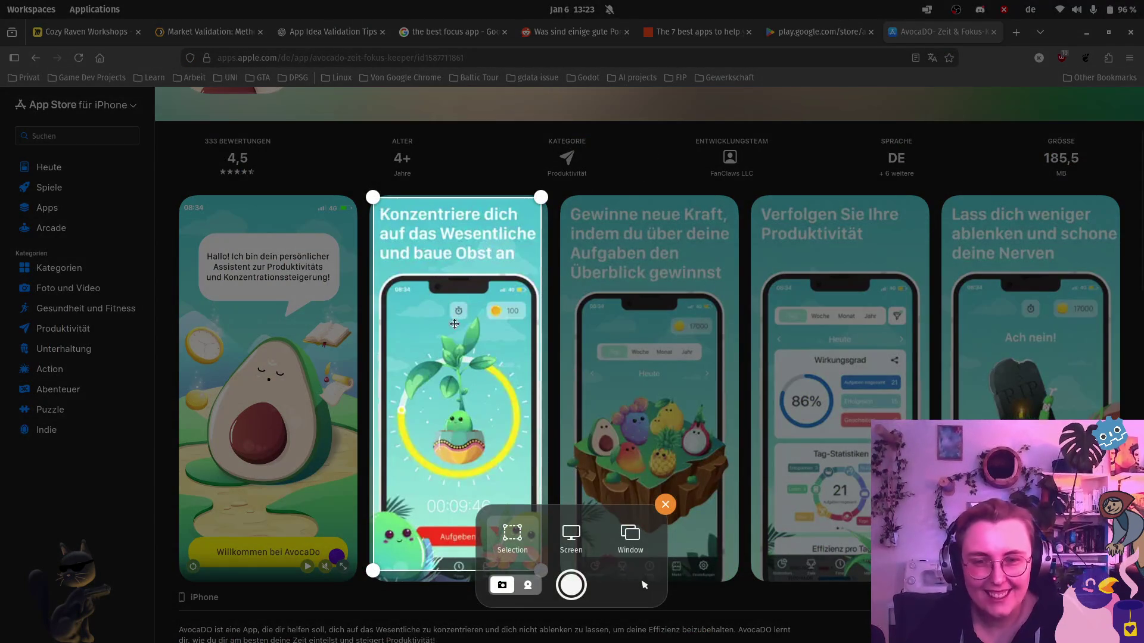
left_click_drag(460, 311, 599, 257)
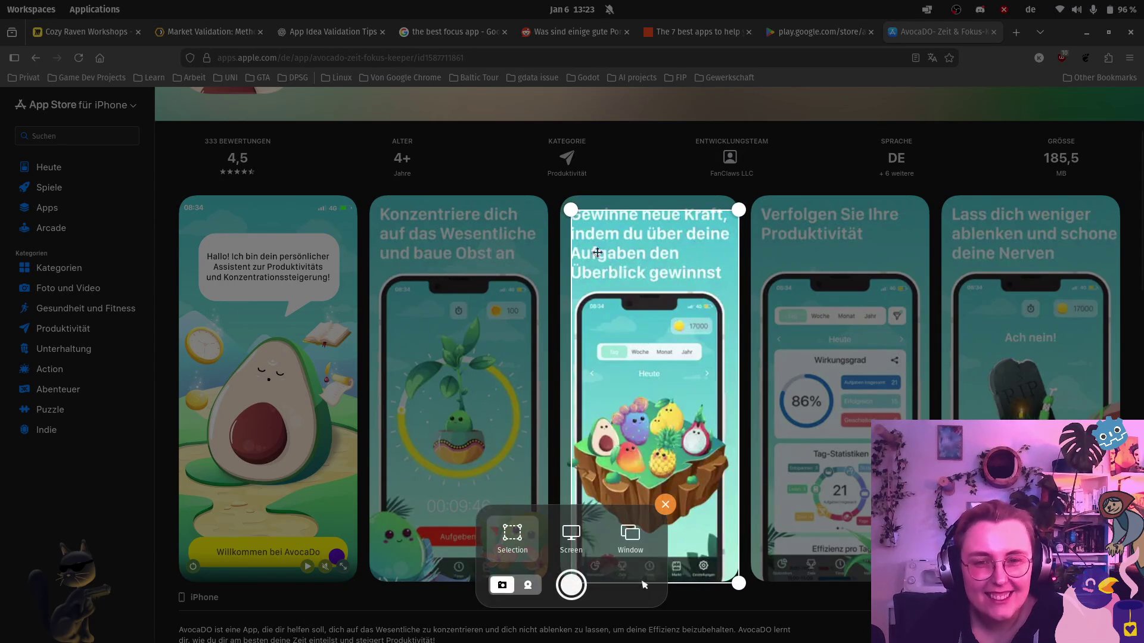
mouse_move(571, 209)
left_mouse_down()
mouse_move(577, 350)
mouse_move(579, 285)
left_mouse_up()
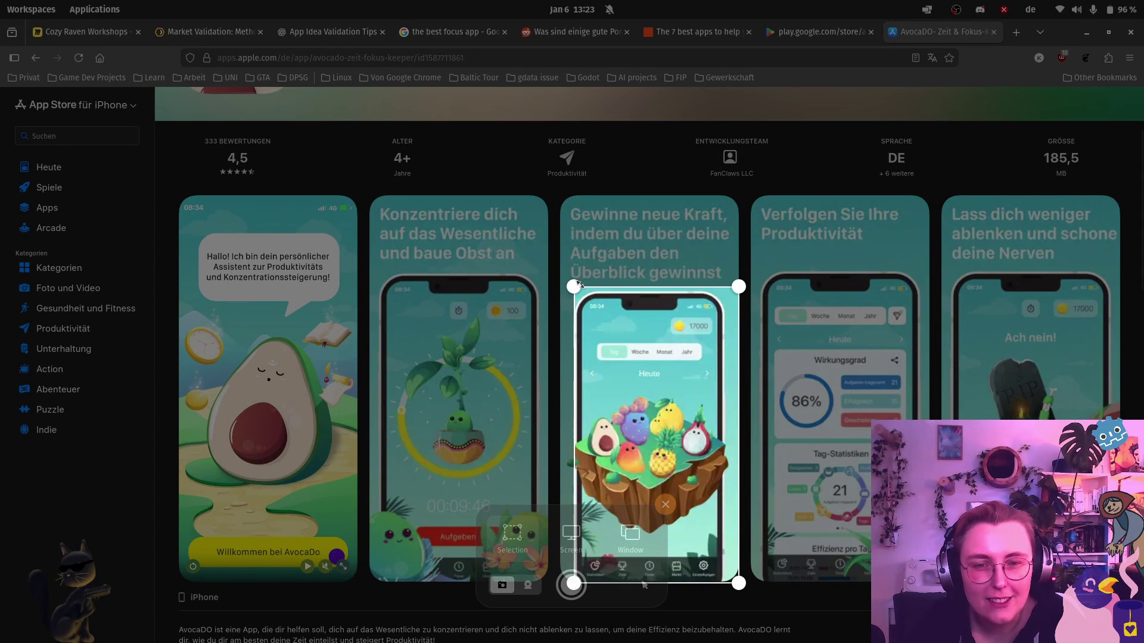
left_click_drag(739, 584, 730, 581)
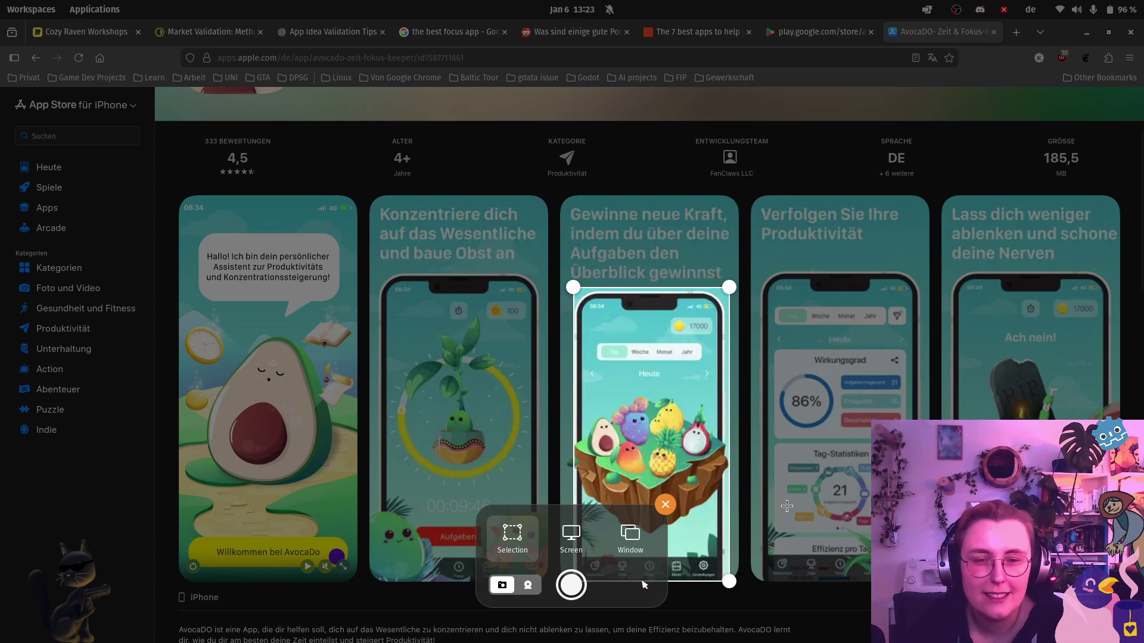
key("Return")
left_click(73, 35)
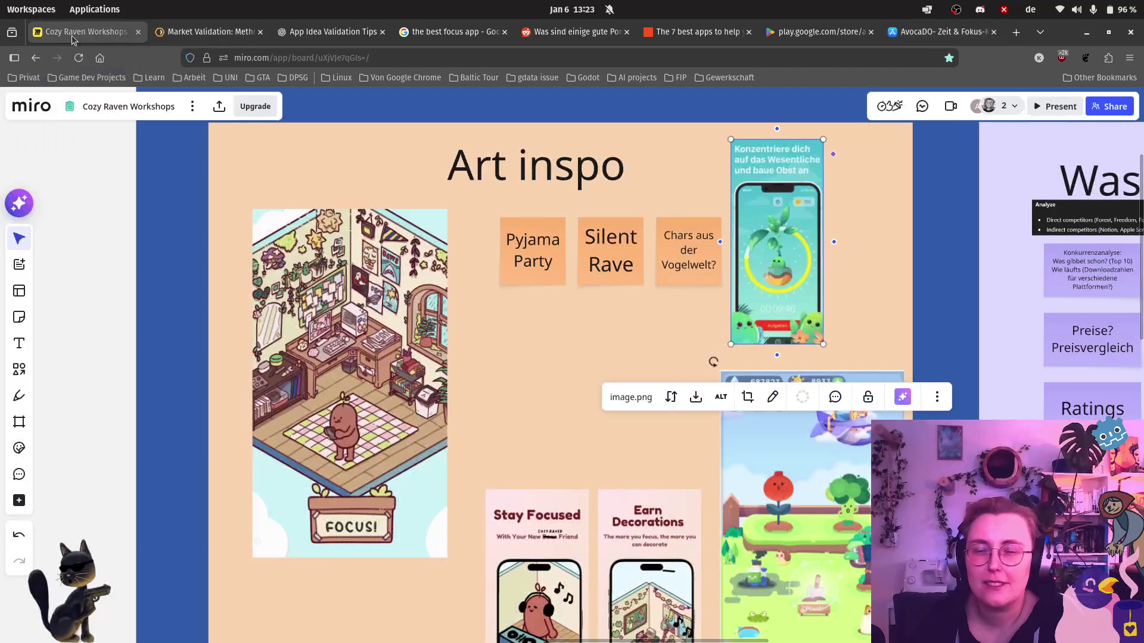
Paste the fruit-island screenshot, enlarge it and set it beside the green phone screenshot.
key("ctrl+v")
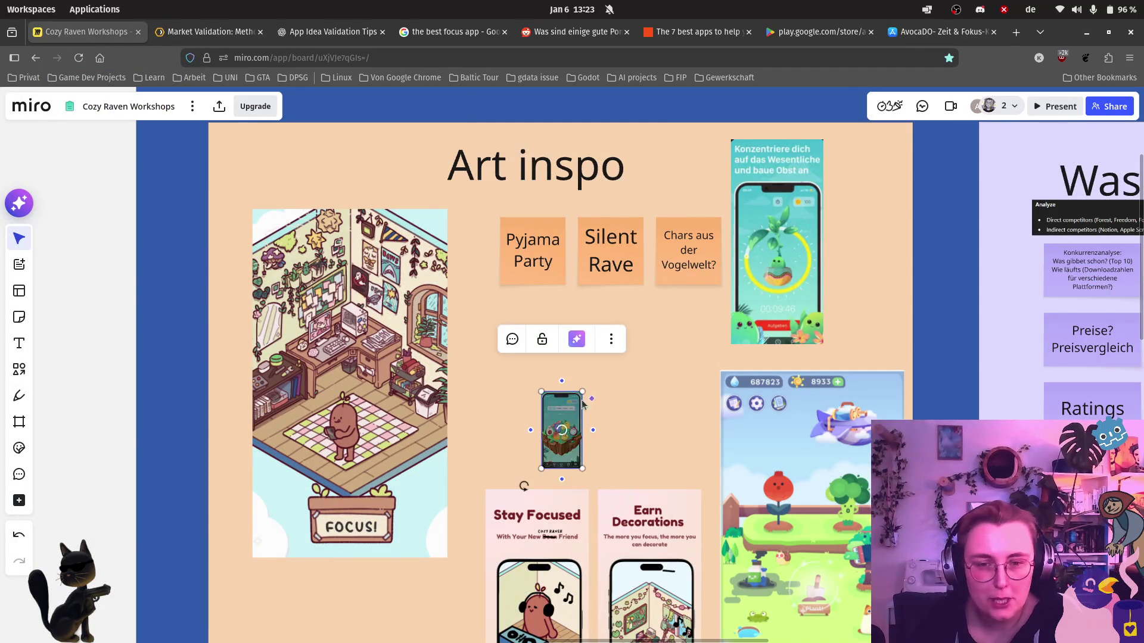
left_click_drag(583, 393, 638, 292)
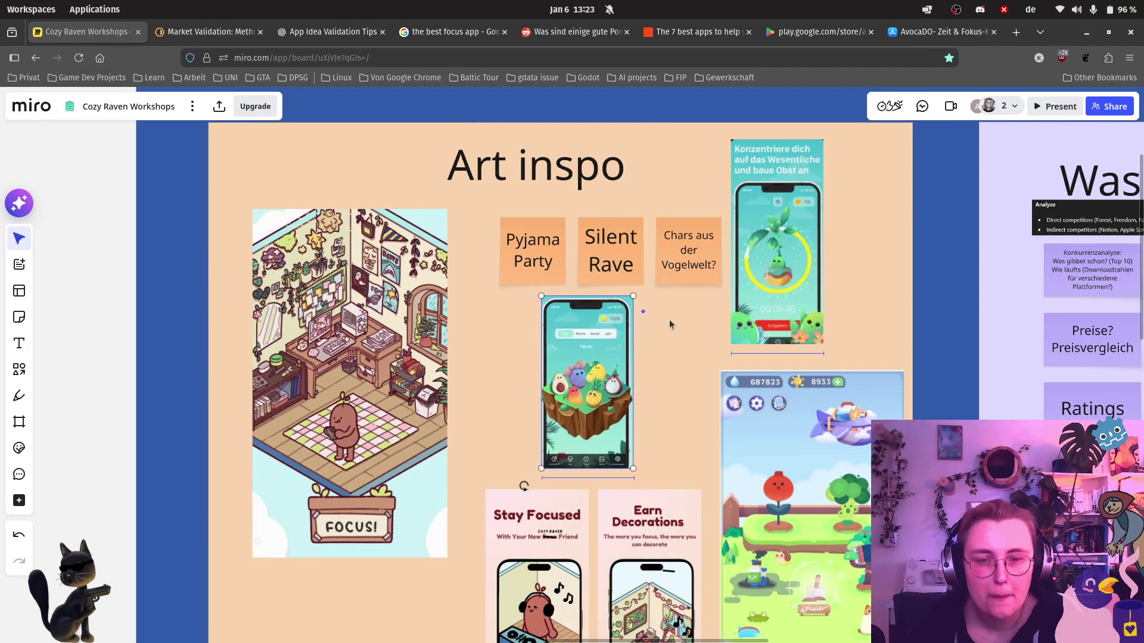
left_click_drag(581, 419, 863, 292)
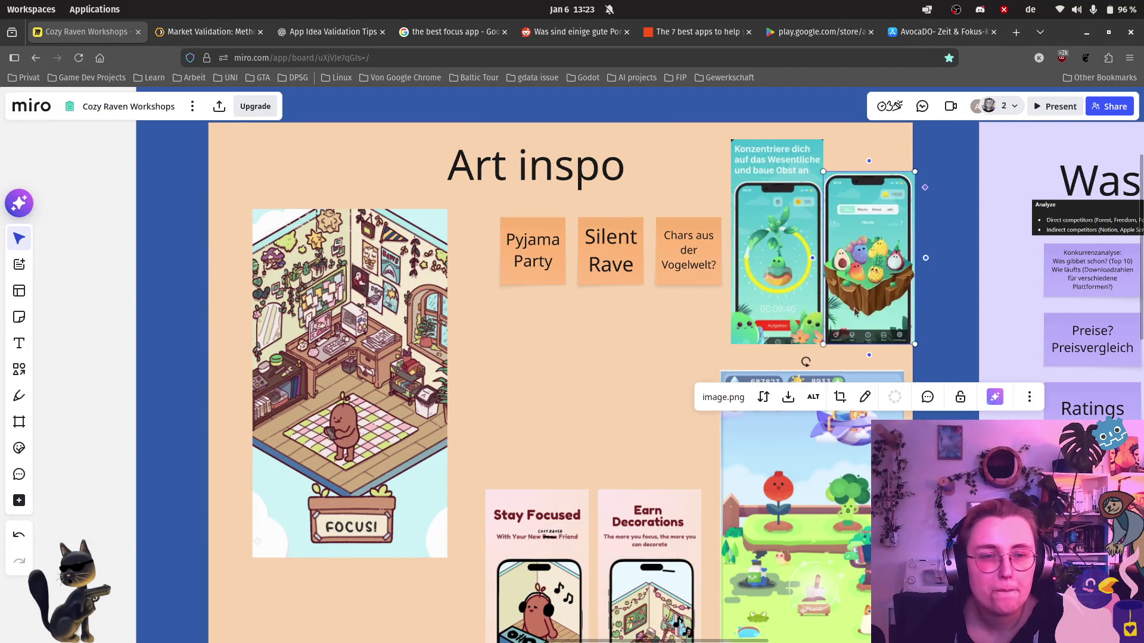
left_click(957, 35)
scroll(772, 464, "down", 2)
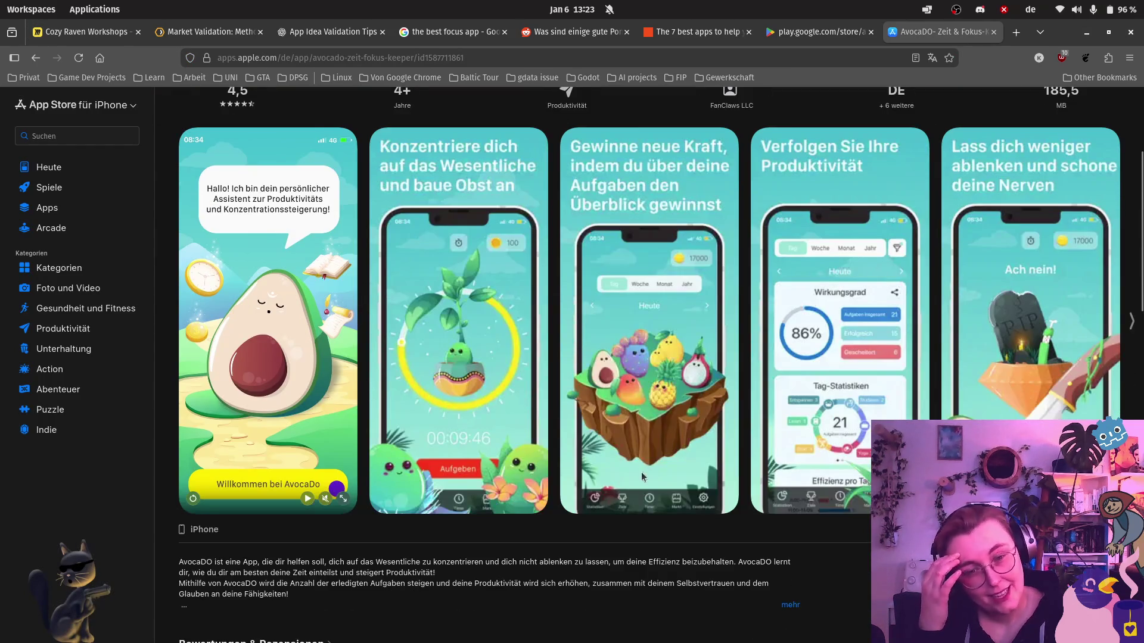
Scroll over the AvocaDO screenshots, then return to the 'the best focus app' image results.
scroll(642, 477, "up", 4)
scroll(578, 539, "down", 2)
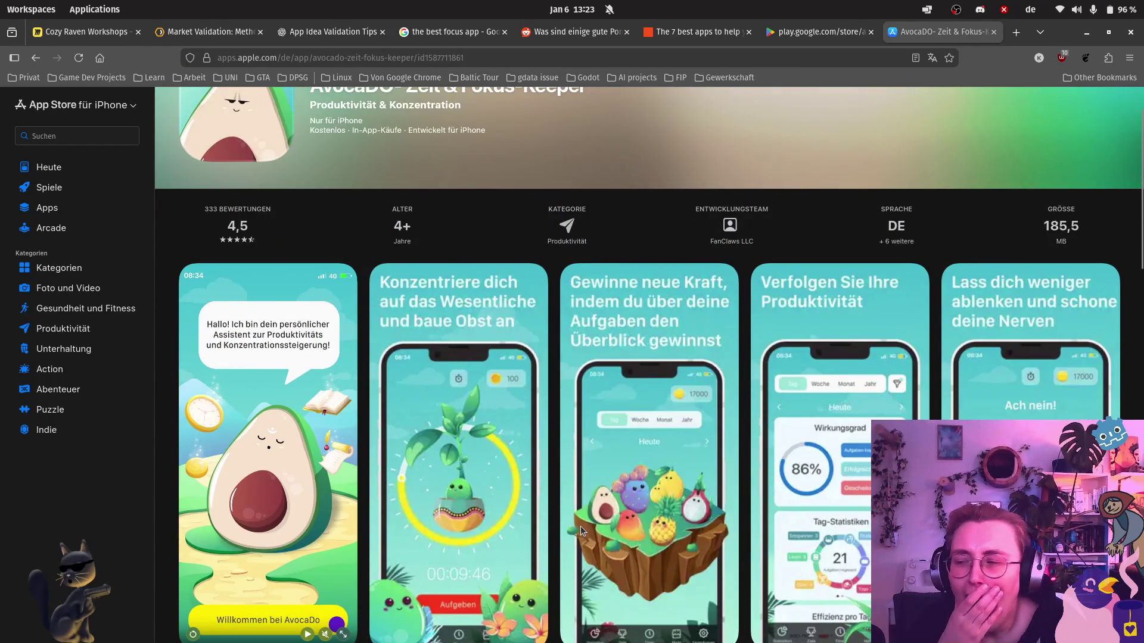
scroll(581, 528, "down", 2)
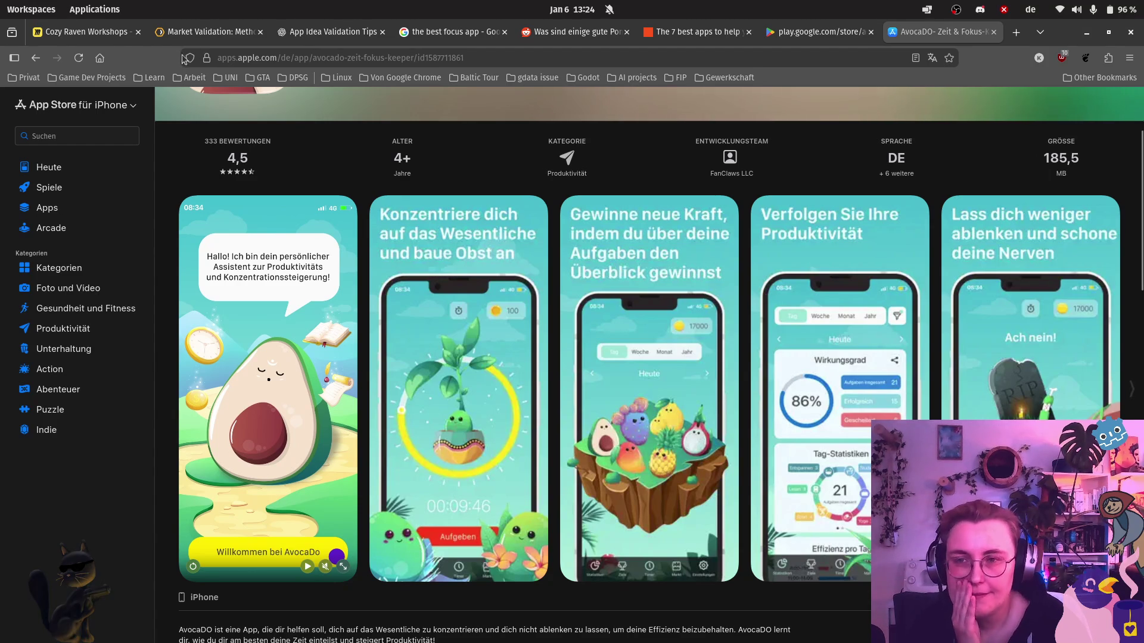
left_click(84, 31)
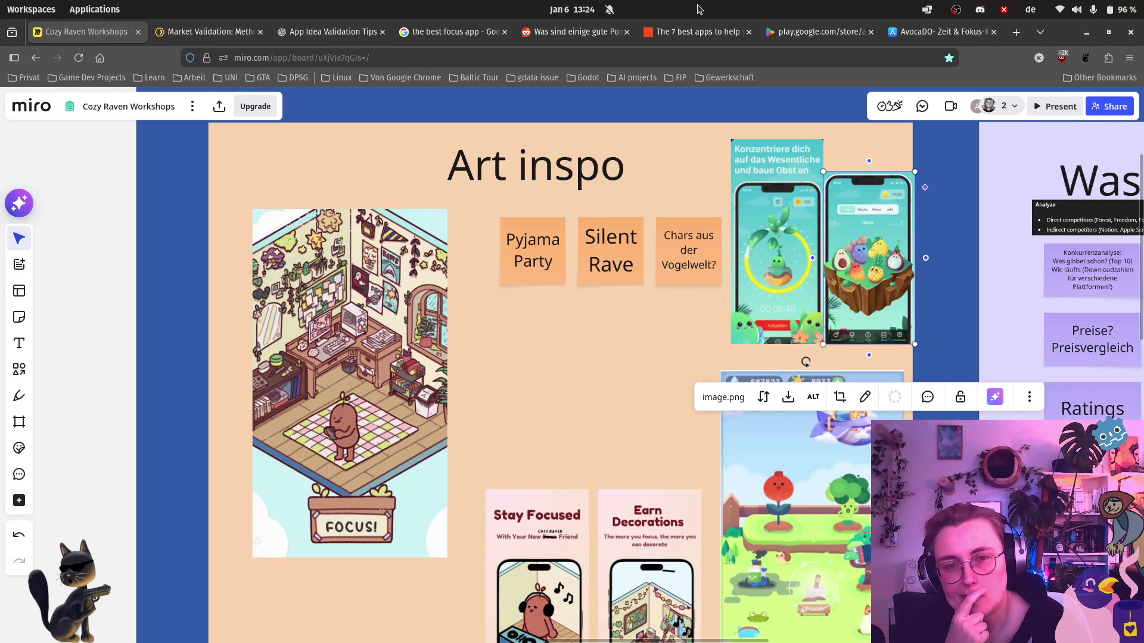
left_click(444, 32)
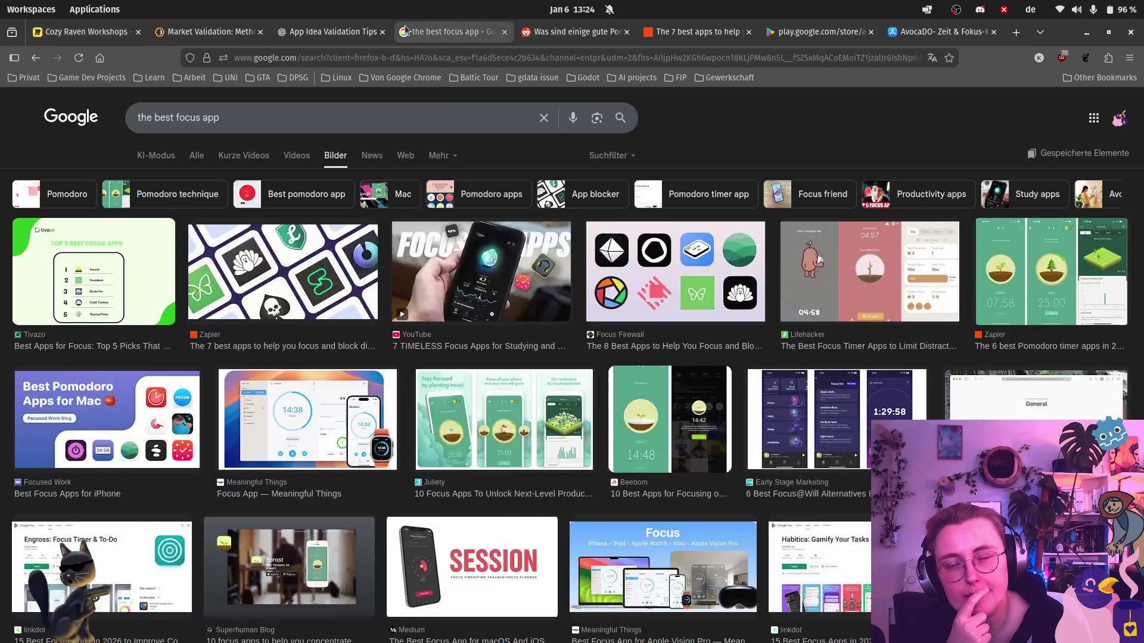
Search Google Images for 'silent rave' and open the Dallas Morning News silent disco photo.
type("silent rave")
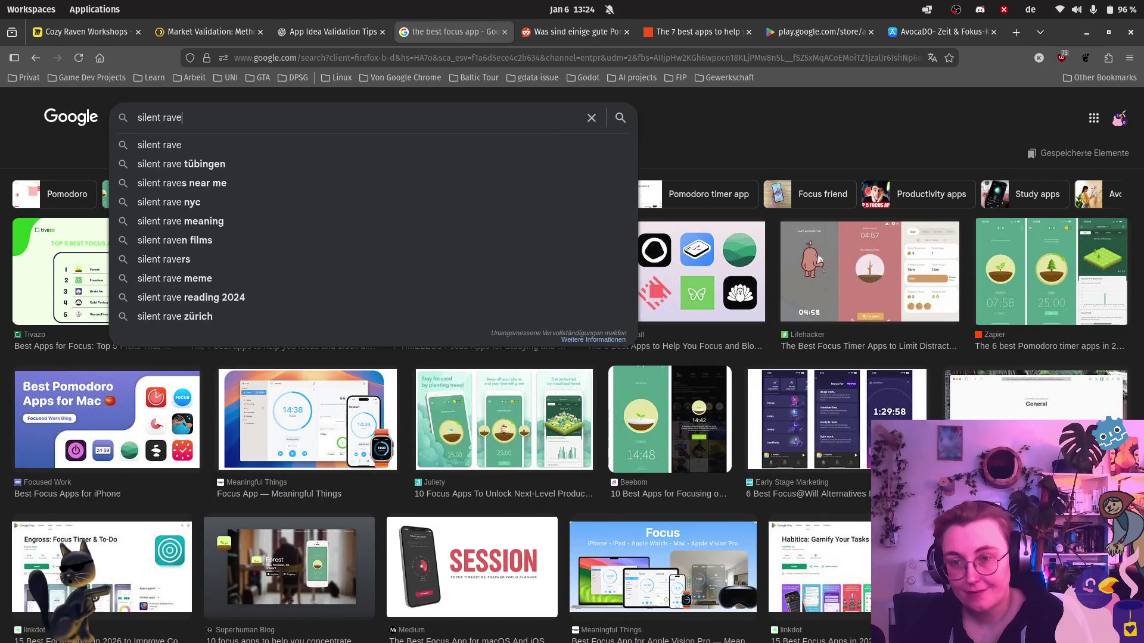
key("Return")
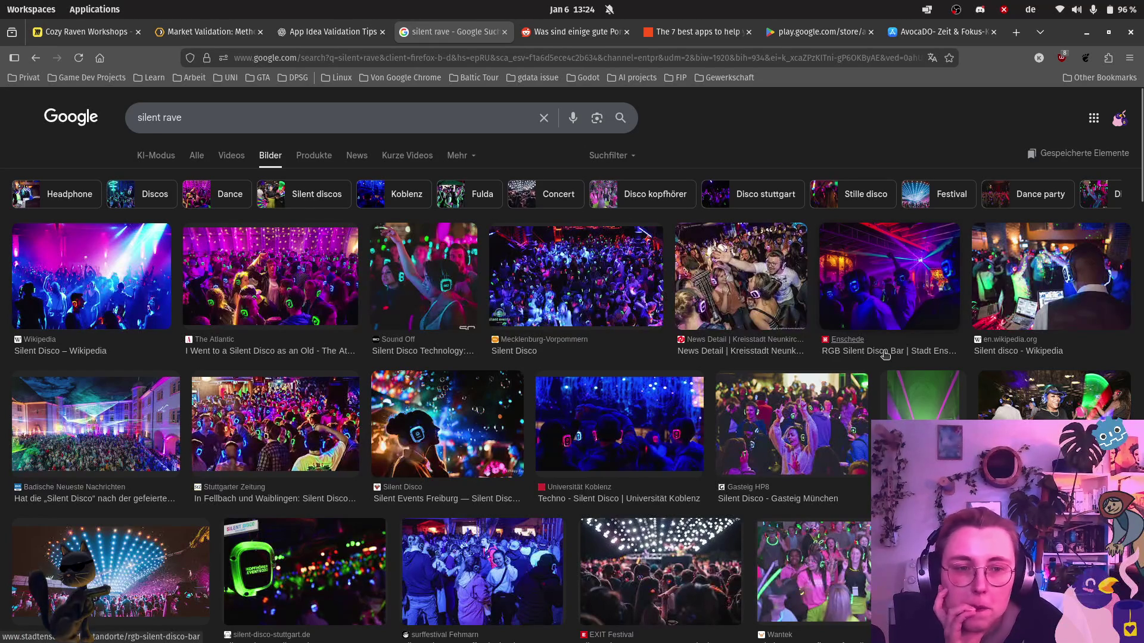
left_click(1039, 415)
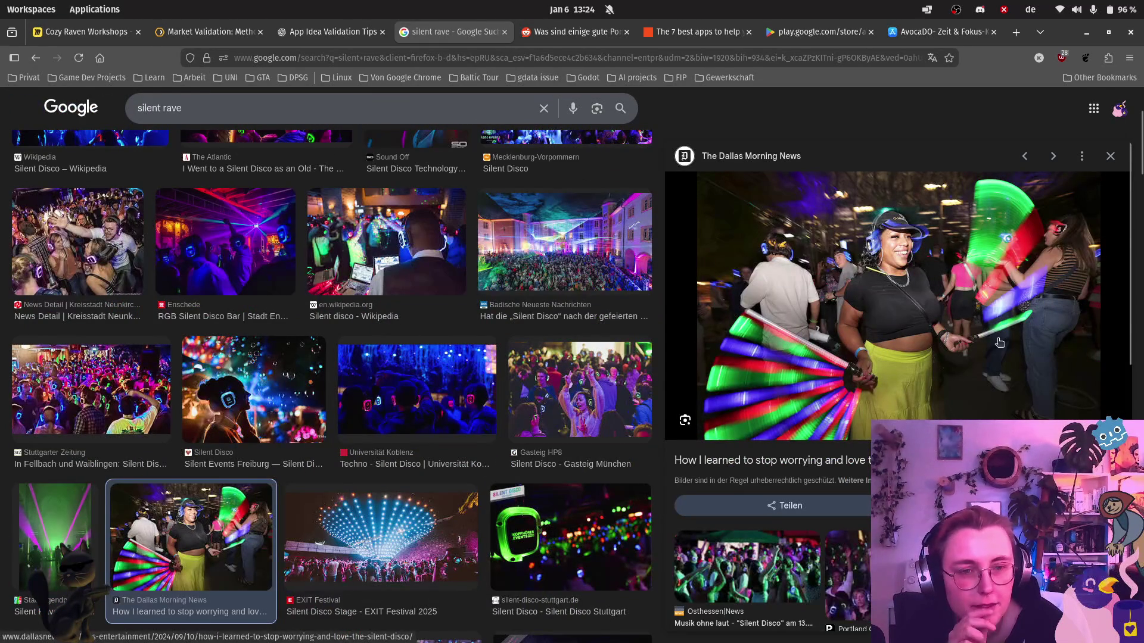
Capture the neon dancer photo as a screen region and bring the Miro board back.
key("Print")
left_click_drag(728, 193, 995, 410)
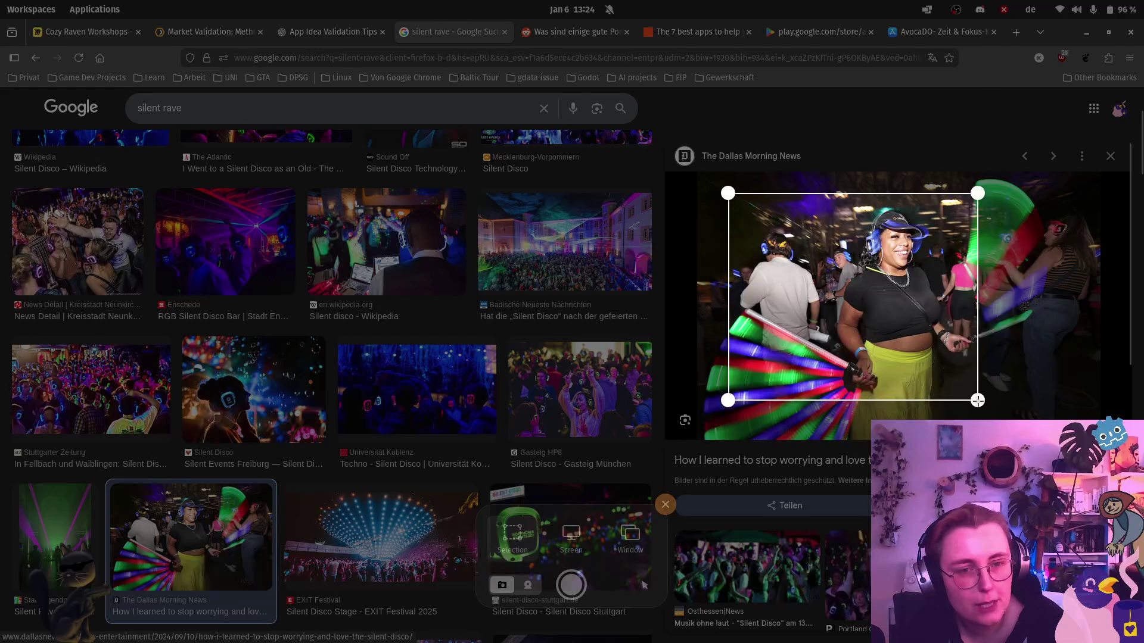
key("Return")
key("ctrl+1")
scroll(316, 598, "up", 2)
scroll(484, 363, "down", 1)
scroll(484, 368, "up", 1)
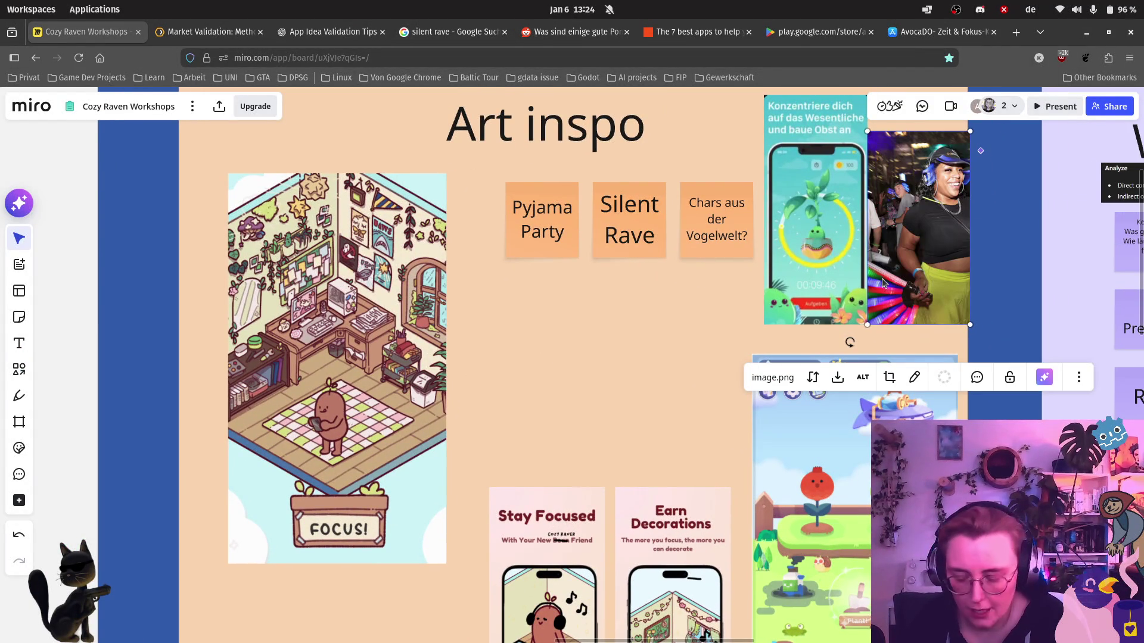
Undo the fruit-island replacement, paste the dancer photo under the Silent Rave note, and close AvocaDO.
key("ctrl+z")
key("ctrl+v")
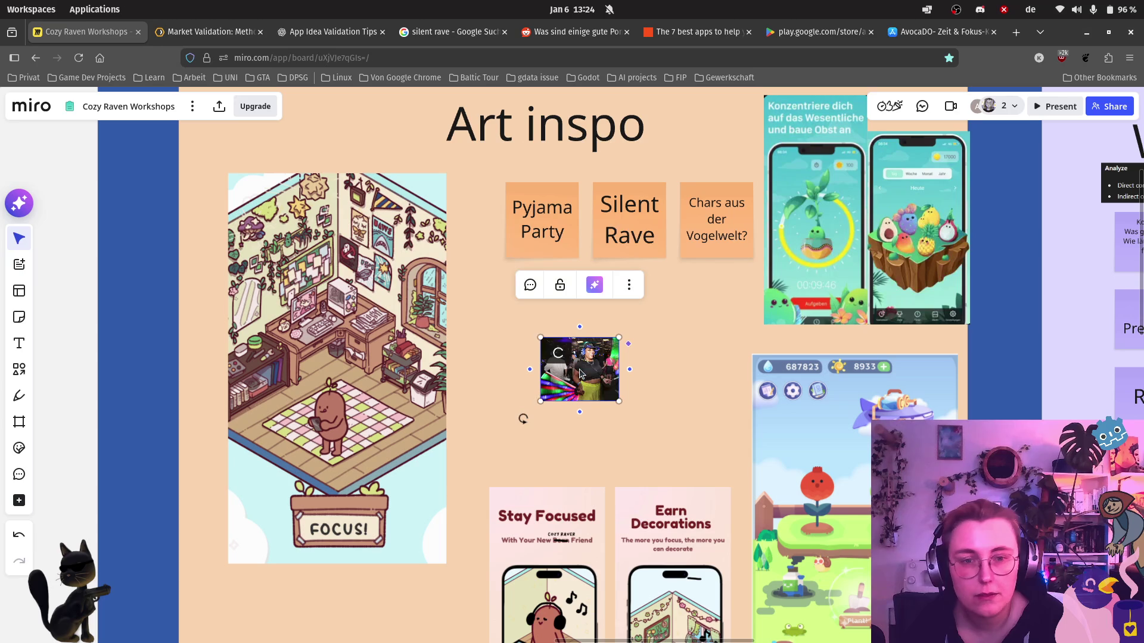
mouse_move(601, 374)
left_mouse_down()
mouse_move(608, 407)
mouse_move(580, 373)
left_mouse_up()
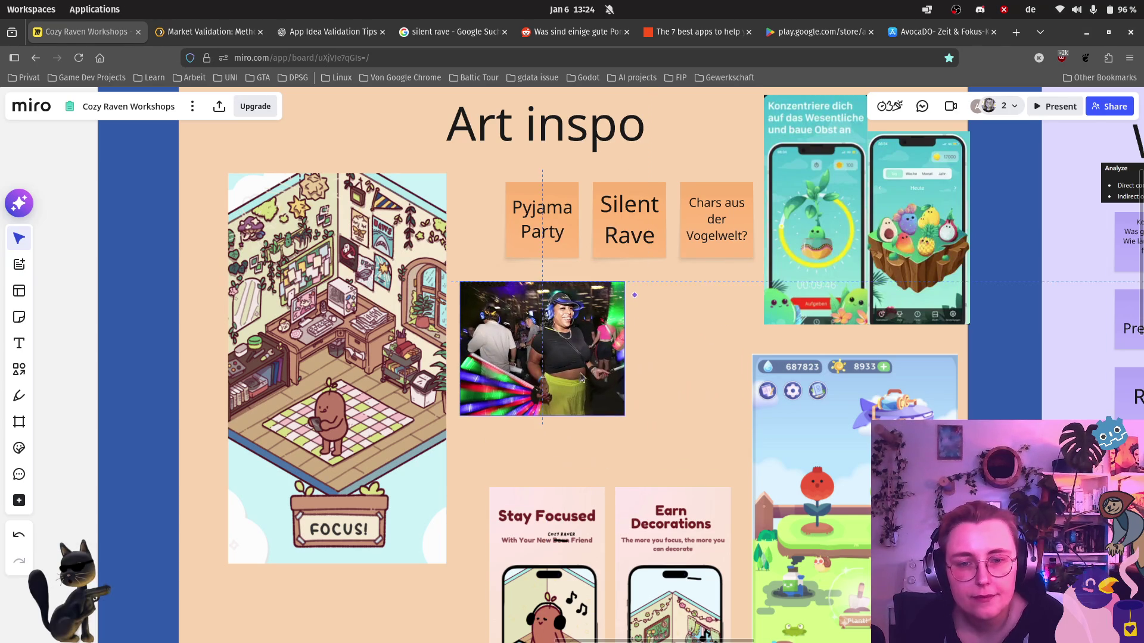
left_click(955, 37)
left_click(993, 31)
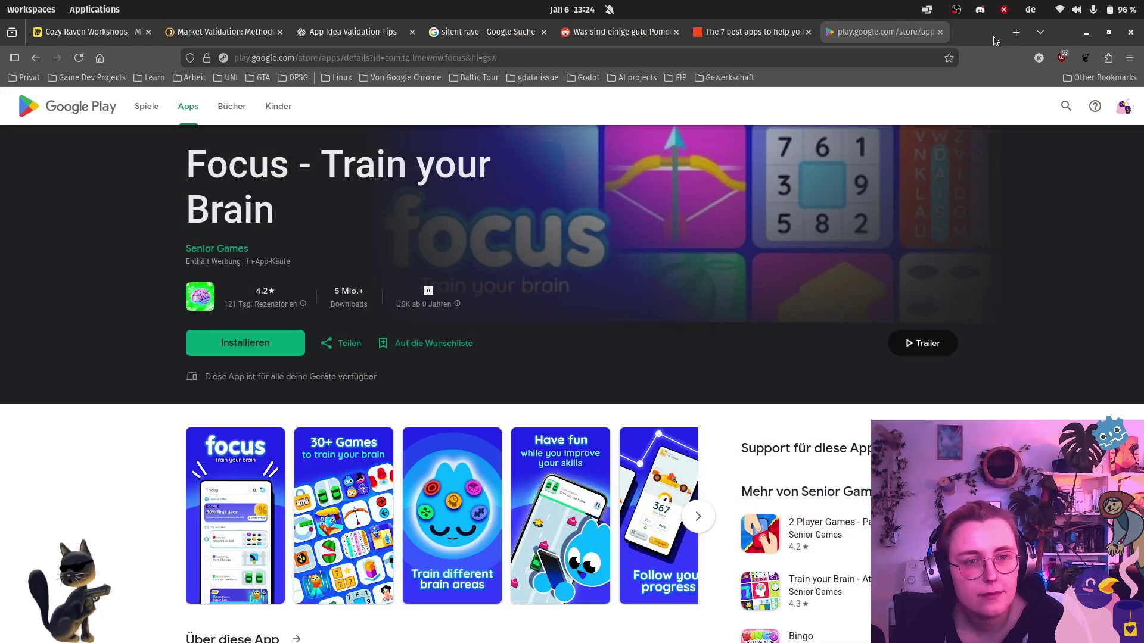
Find and open the purple-lit Festival Theaterformen silent disco photo in the silent rave results.
left_click(1016, 33)
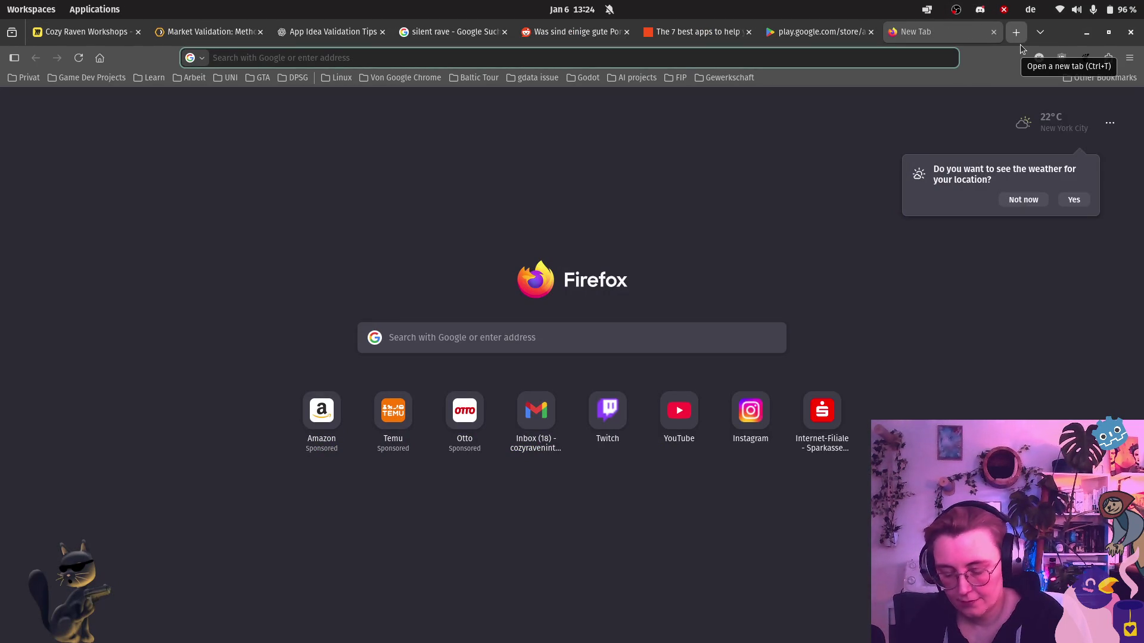
left_click(448, 33)
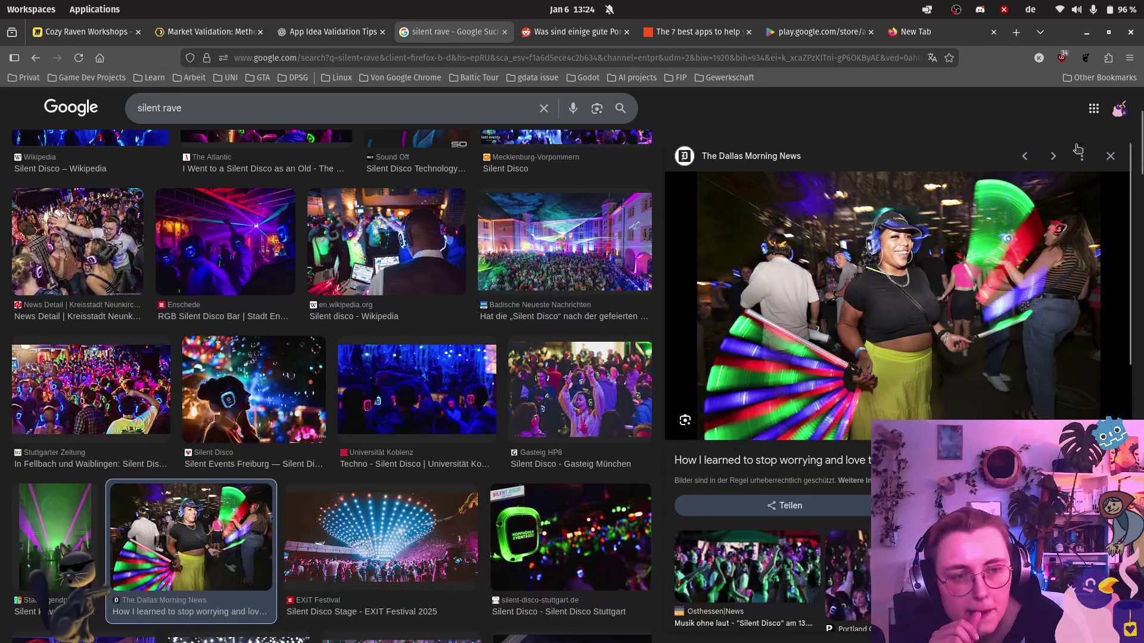
left_click(1110, 158)
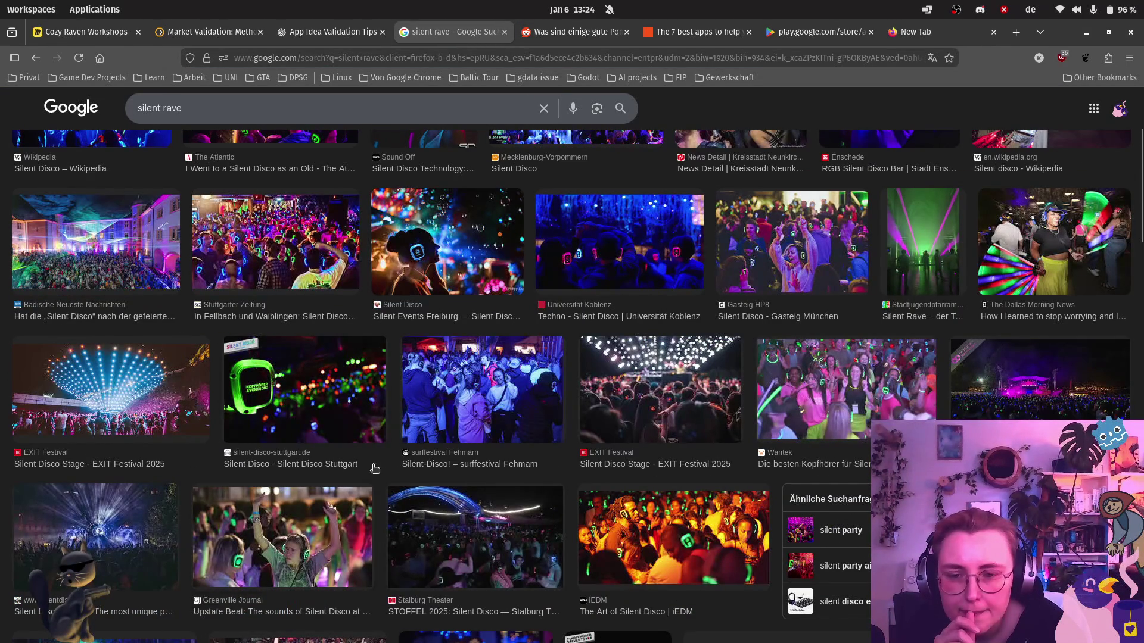
scroll(437, 435, "down", 5)
scroll(441, 417, "down", 1)
scroll(442, 415, "down", 3)
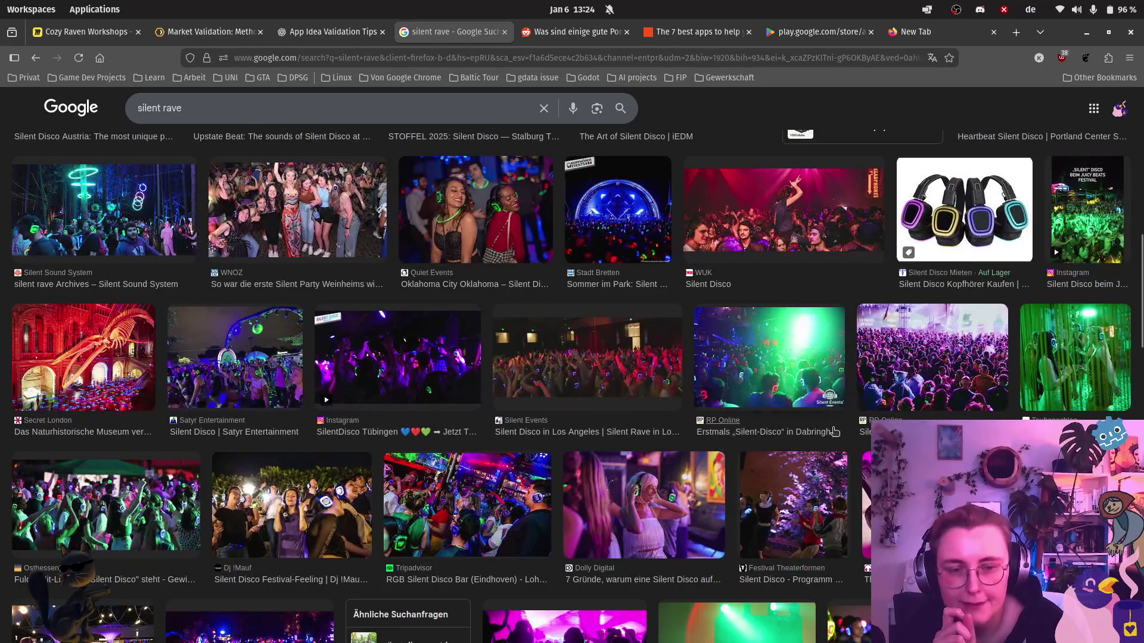
left_click(833, 508)
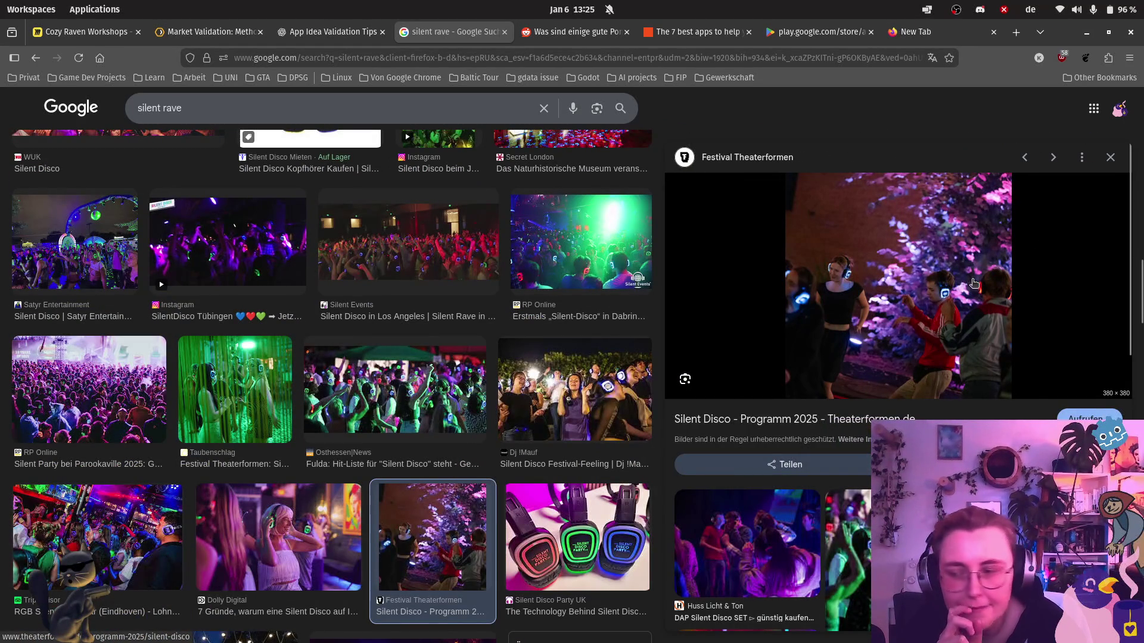
Capture a screenshot framed on the Theaterformen photo and return to the Miro board.
key("Print")
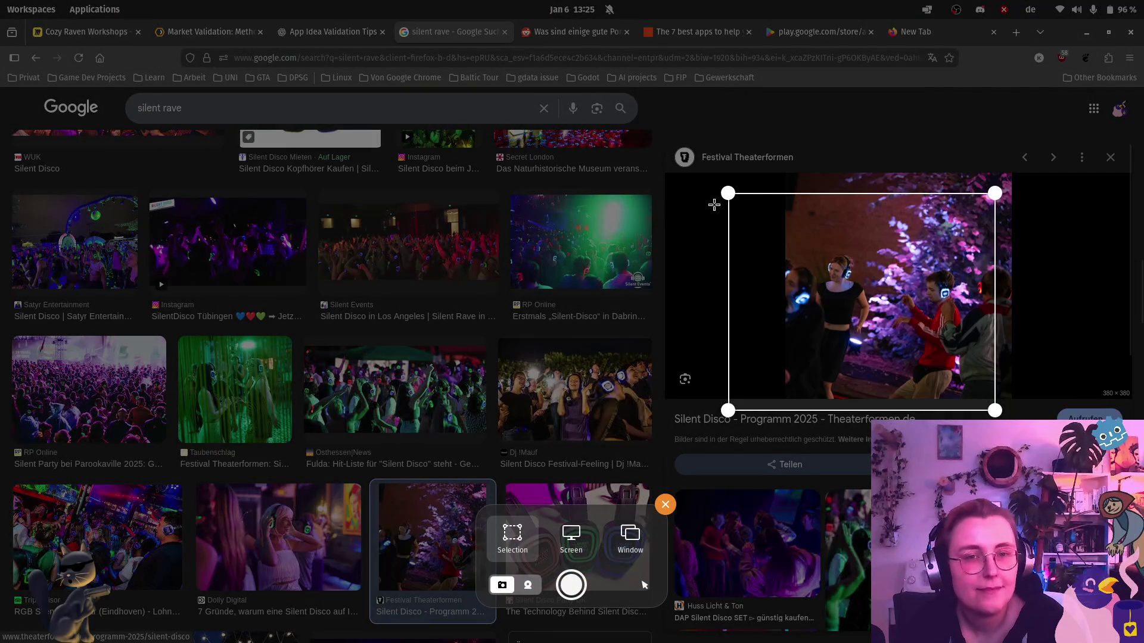
left_click_drag(728, 193, 804, 207)
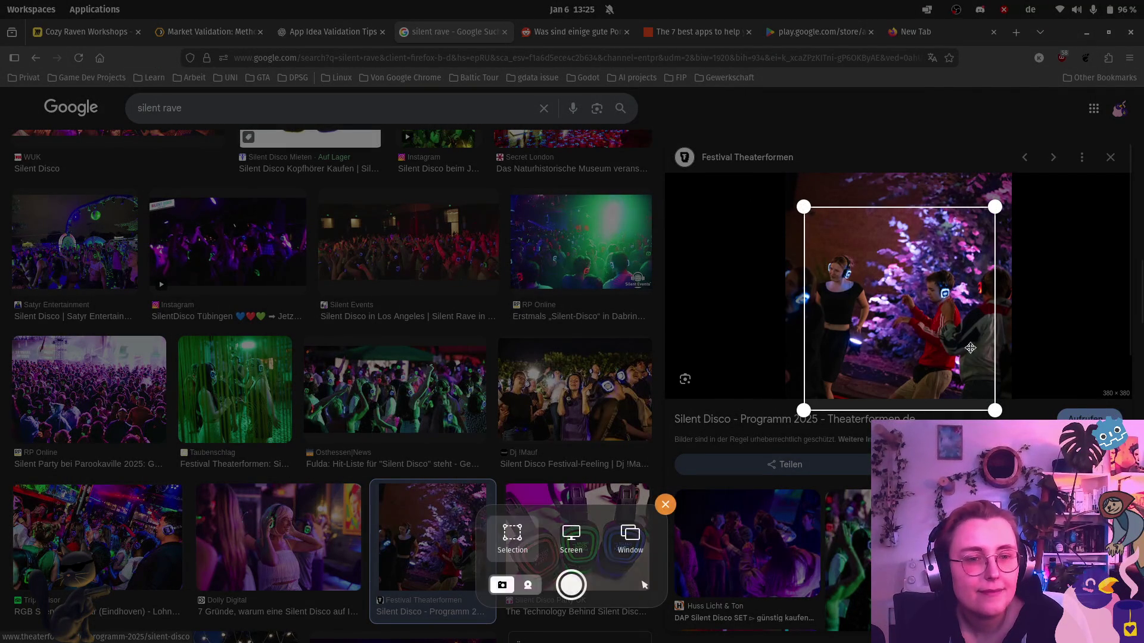
left_click_drag(994, 412, 1004, 378)
key("Return")
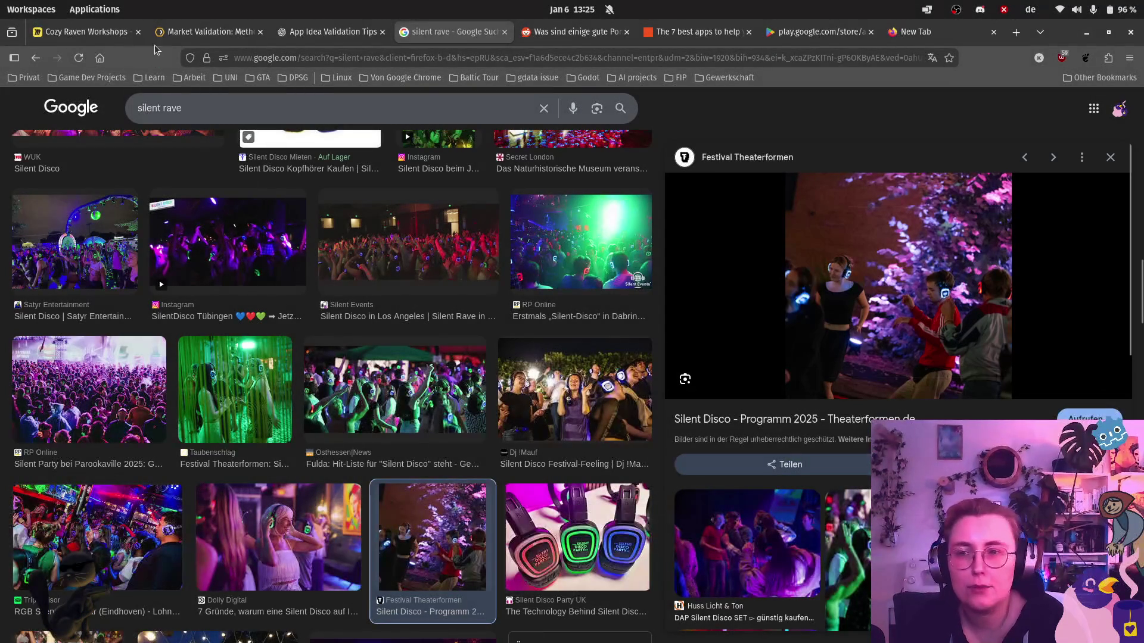
left_click(107, 32)
left_click(494, 462)
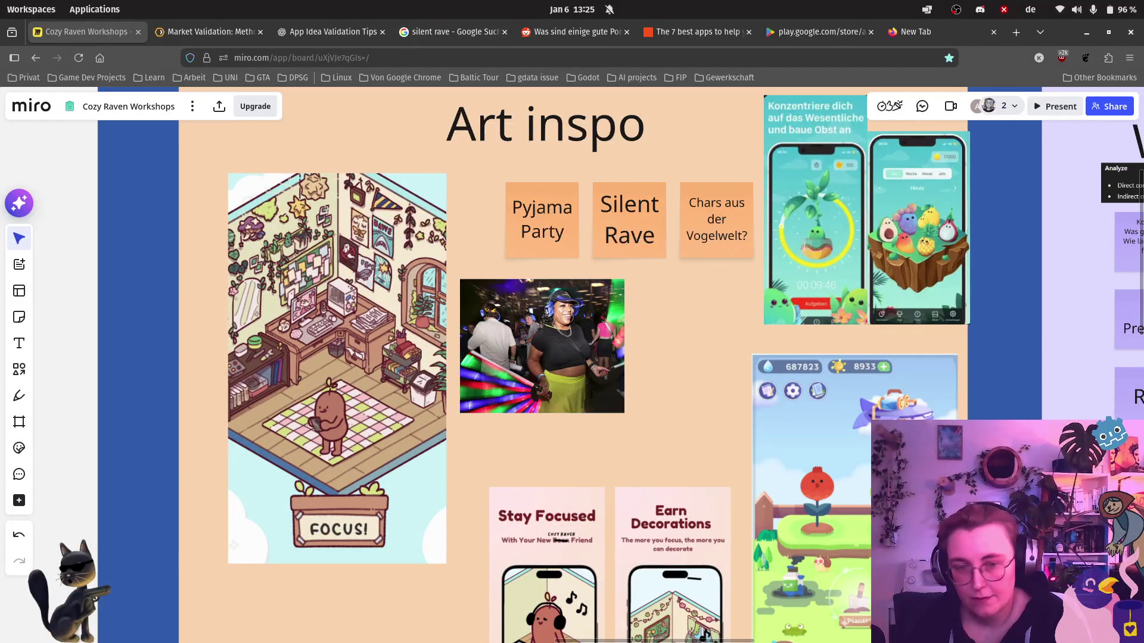
Paste the purple-lit silent disco photo, enlarge it beside the dancer photo, and close the Google Play tab.
key("ctrl+v")
left_click_drag(610, 380, 620, 360)
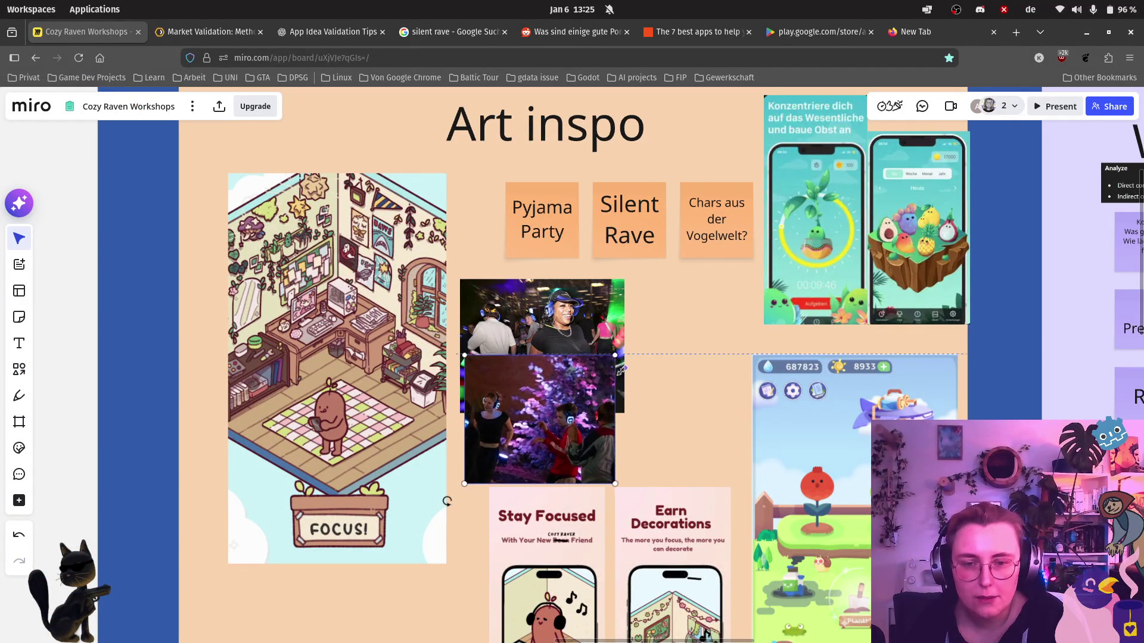
left_click_drag(565, 421, 714, 428)
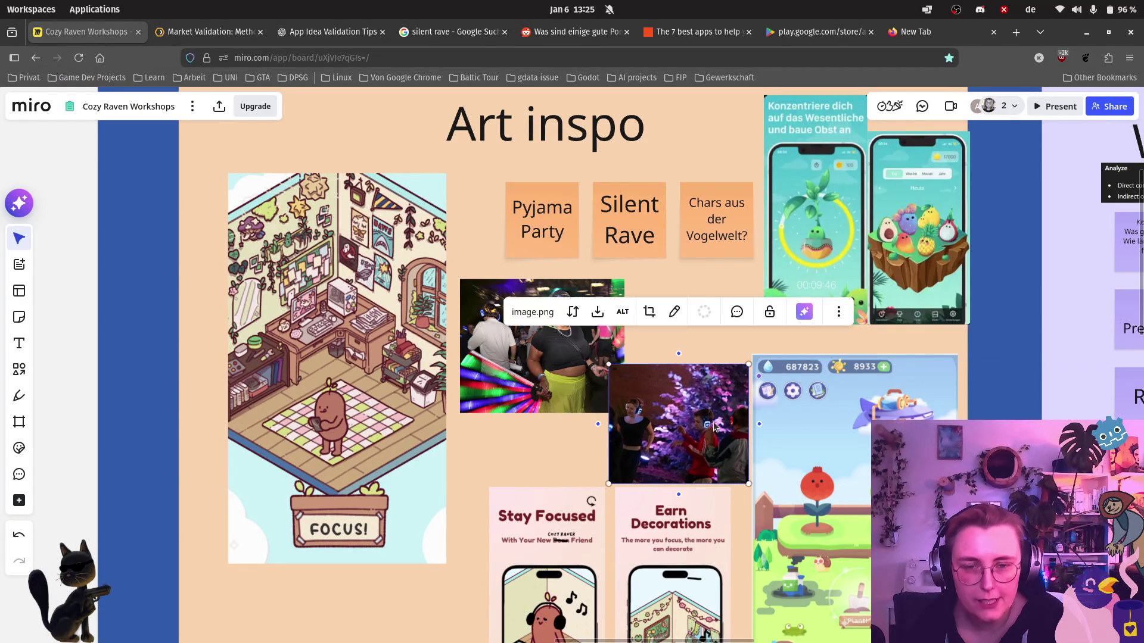
scroll(702, 435, "up", 2)
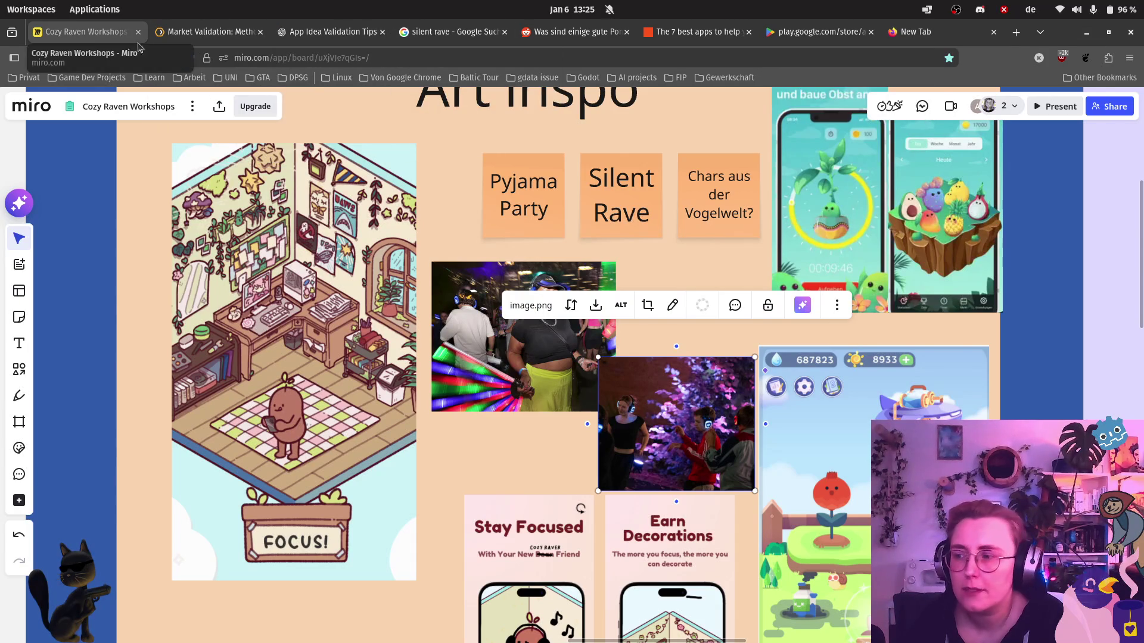
left_click(871, 32)
left_click(462, 34)
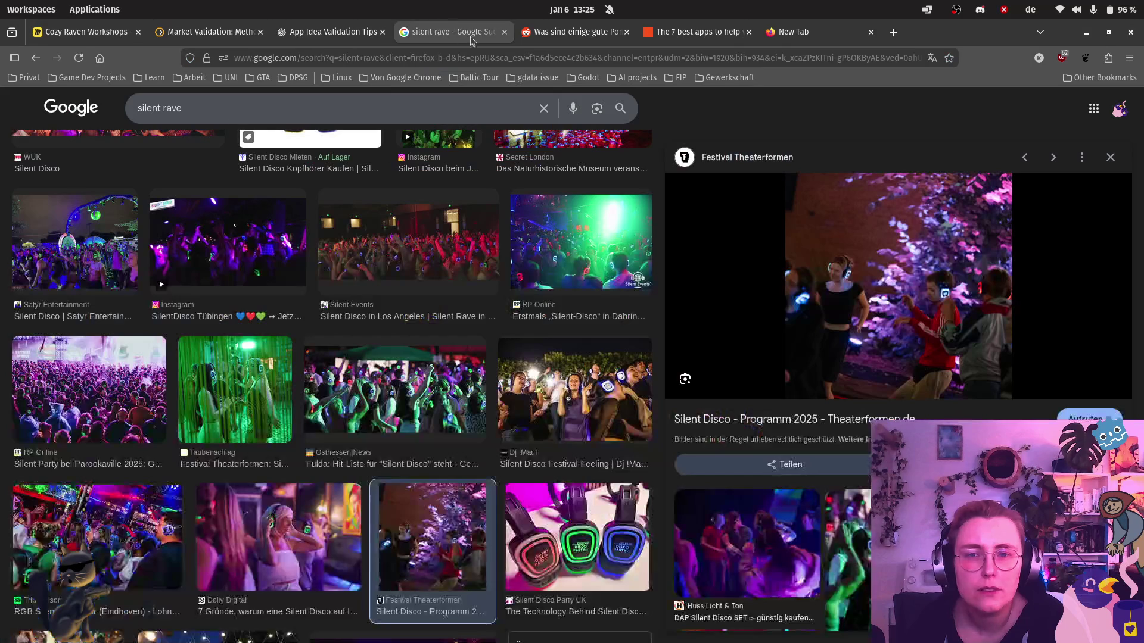
Browse the silent rave image results, previewing and closing the Stadt Forchheim DJ booth image.
left_click(1108, 160)
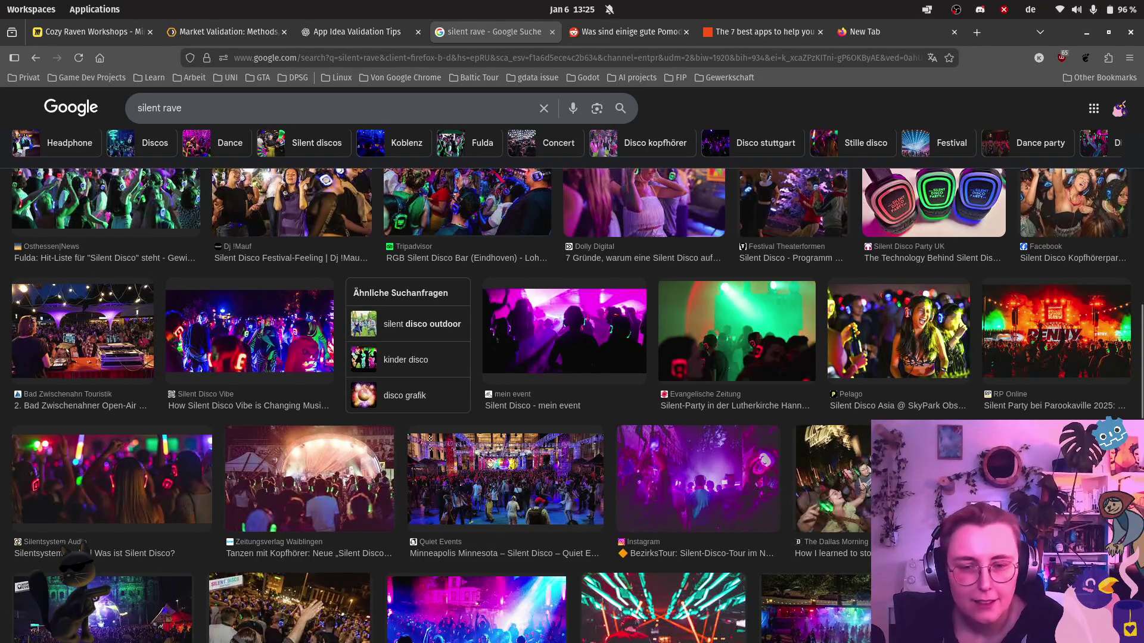
scroll(589, 329, "down", 5)
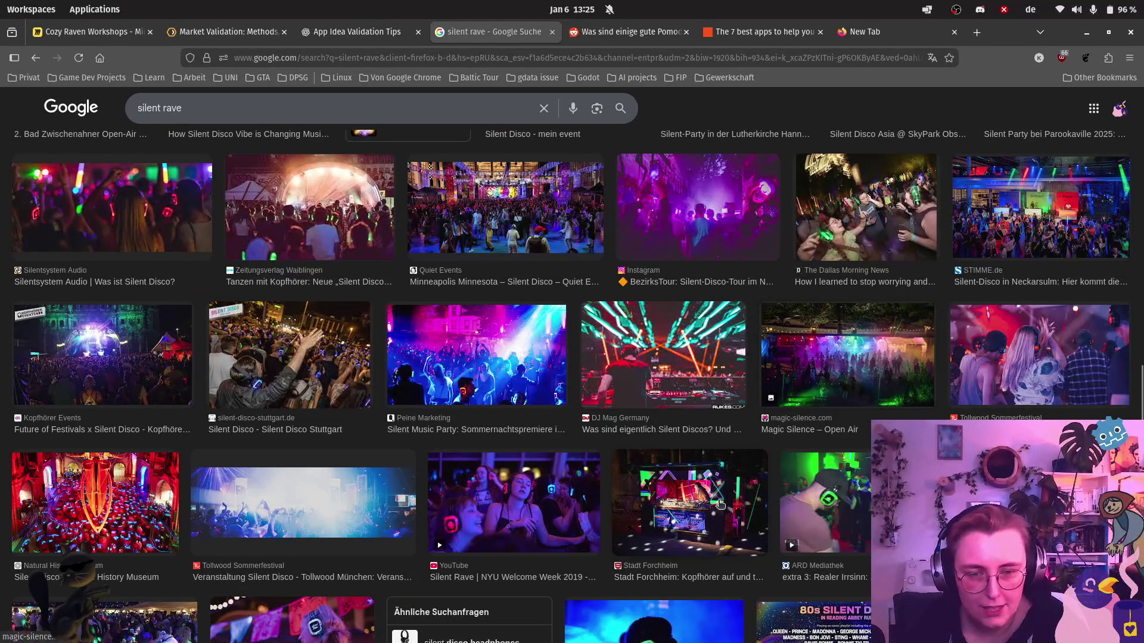
left_click(710, 518)
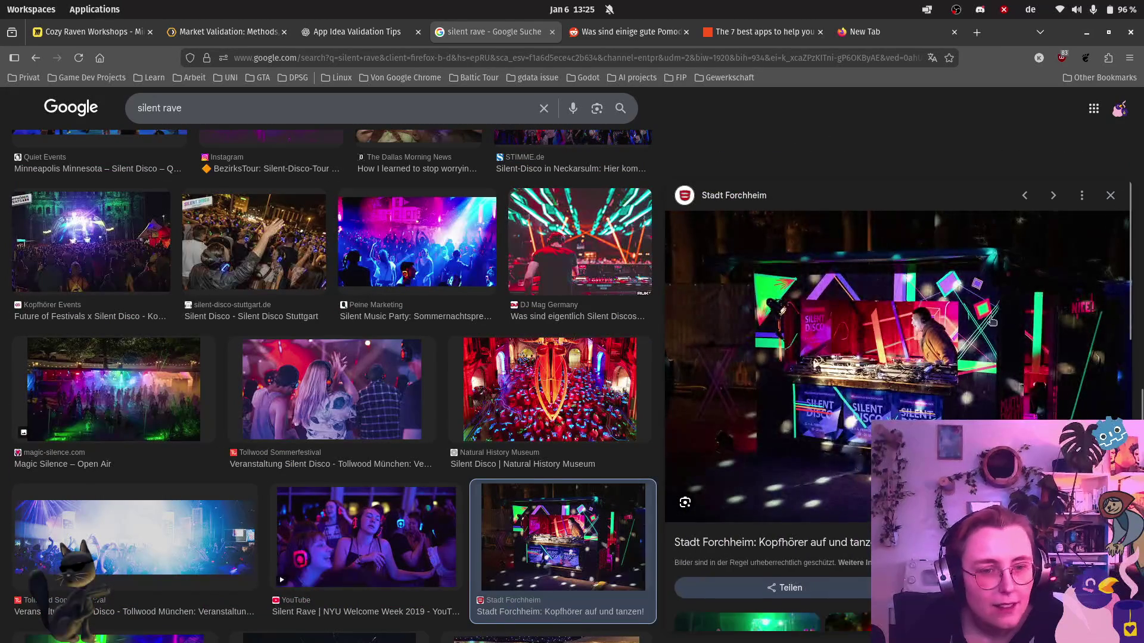
left_click(1112, 196)
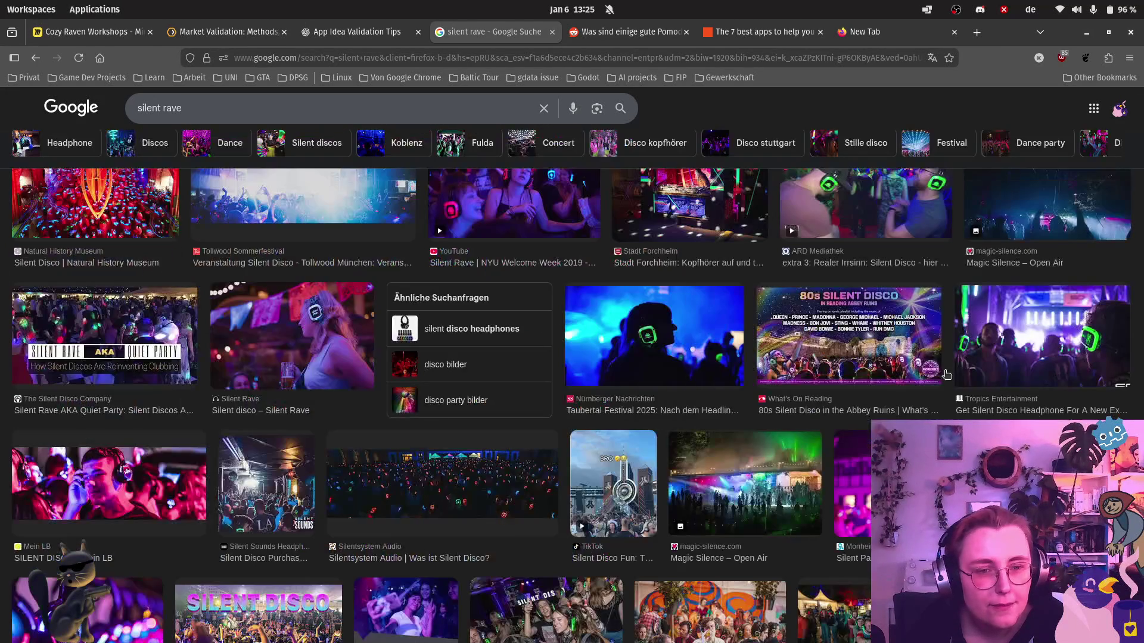
scroll(572, 388, "down", 3)
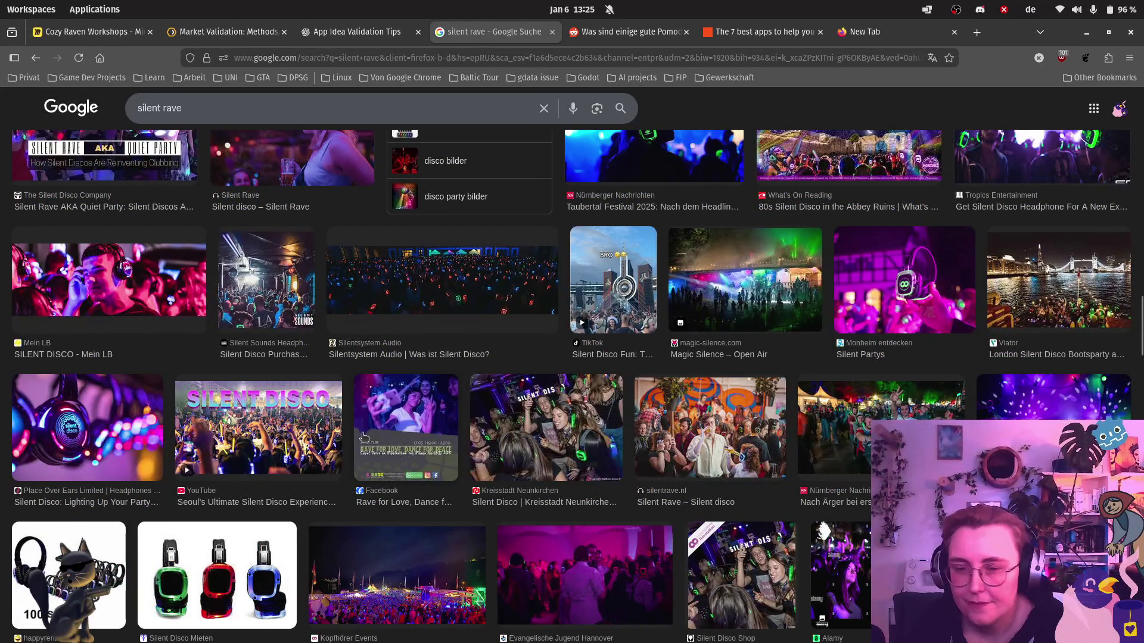
scroll(364, 437, "down", 3)
scroll(797, 494, "down", 2)
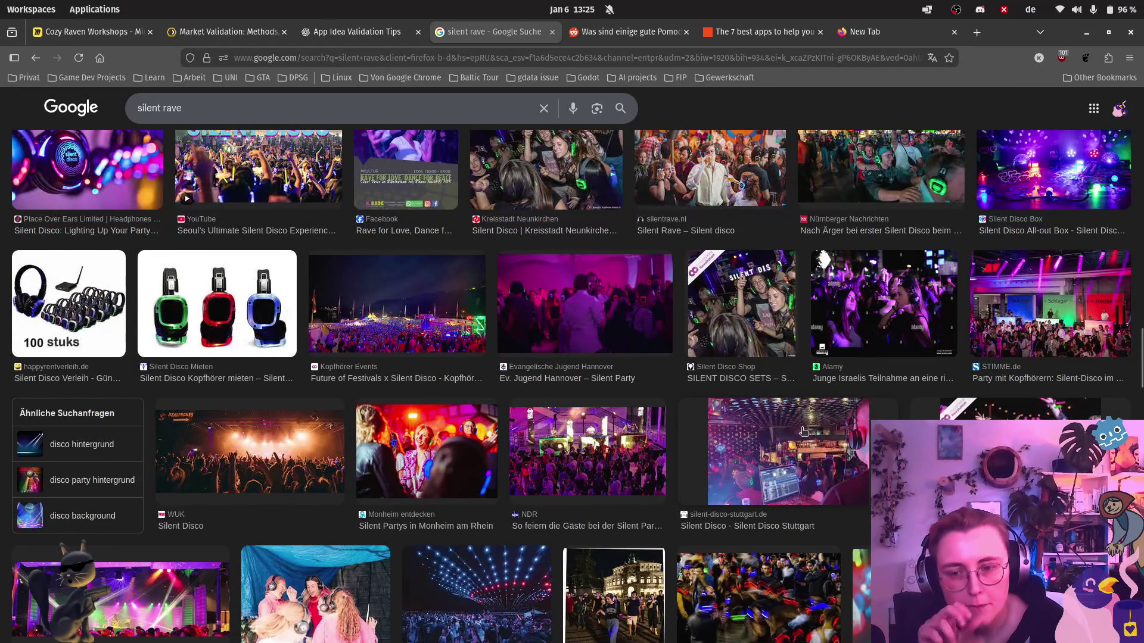
scroll(808, 434, "down", 3)
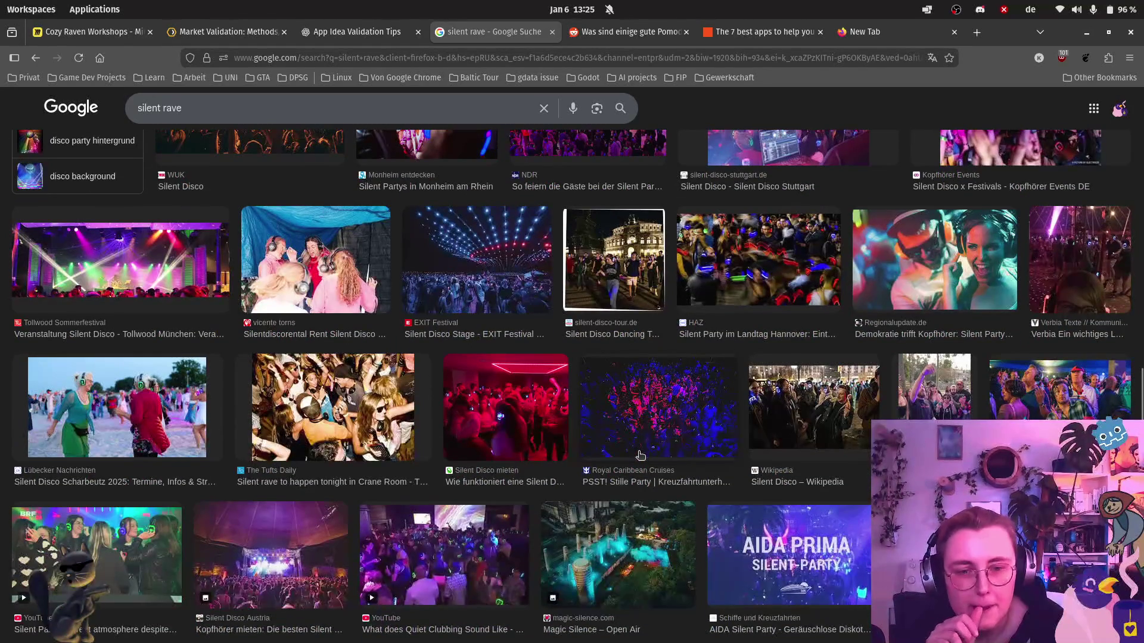
scroll(650, 362, "down", 2)
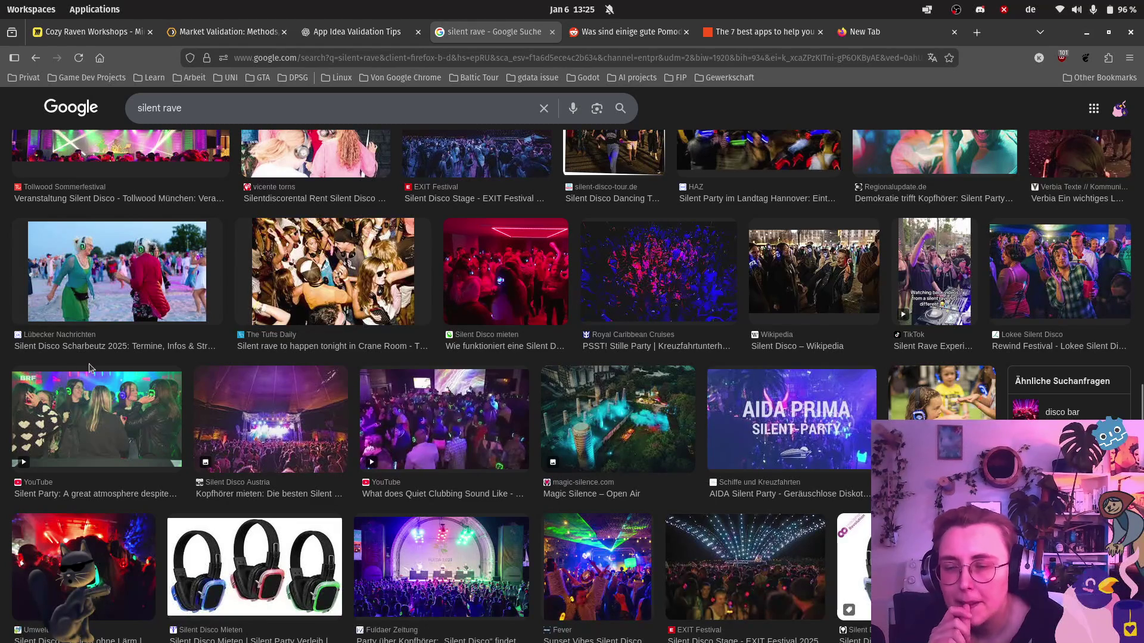
scroll(352, 481, "down", 2)
scroll(352, 481, "down", 3)
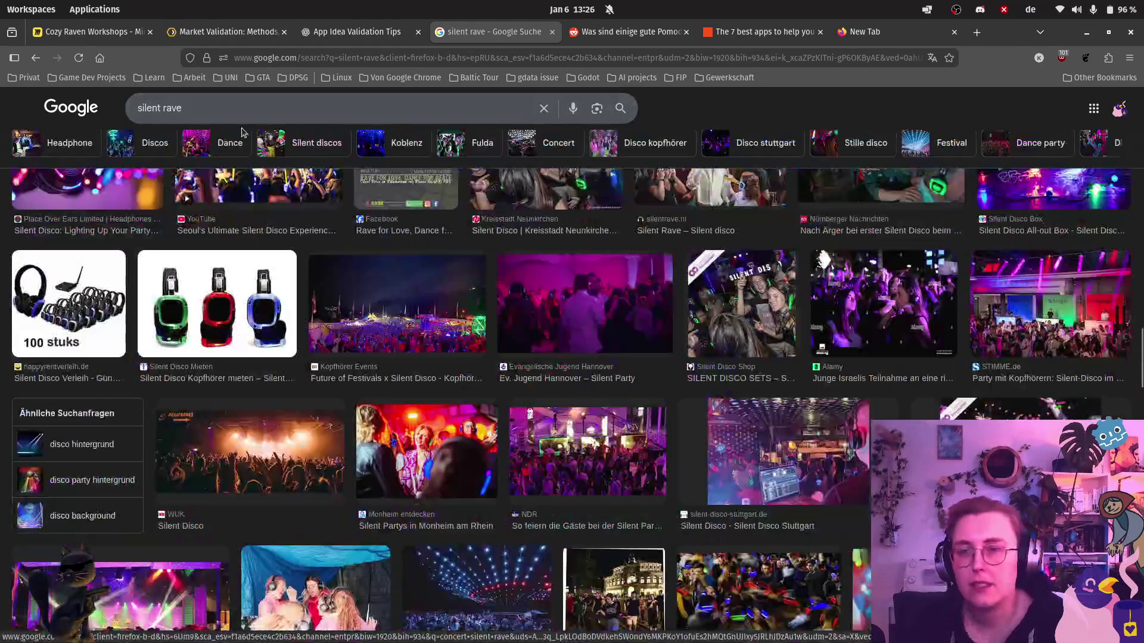
Search 'silent rave theme' and screenshot the neon balloon party image.
left_click(253, 110)
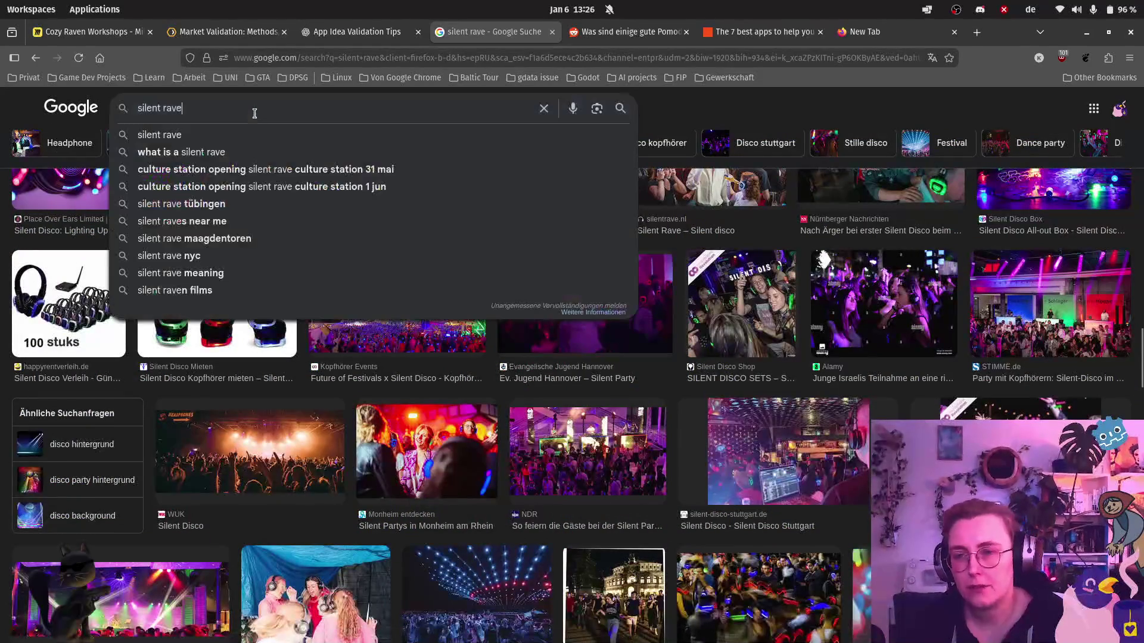
type(" theme")
key("Return")
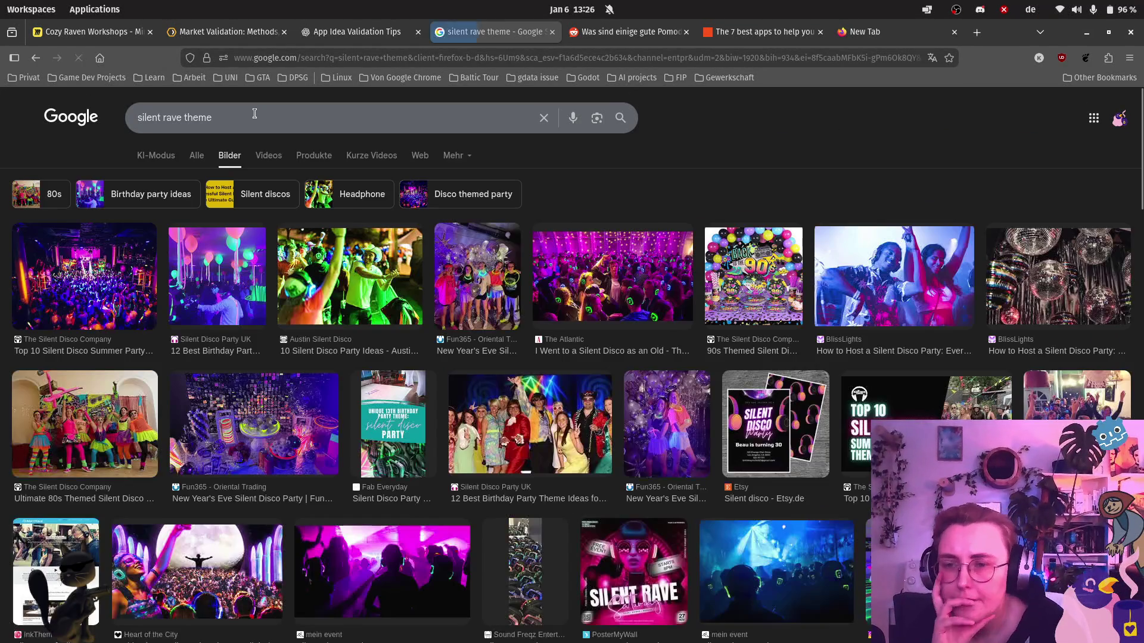
left_click(194, 290)
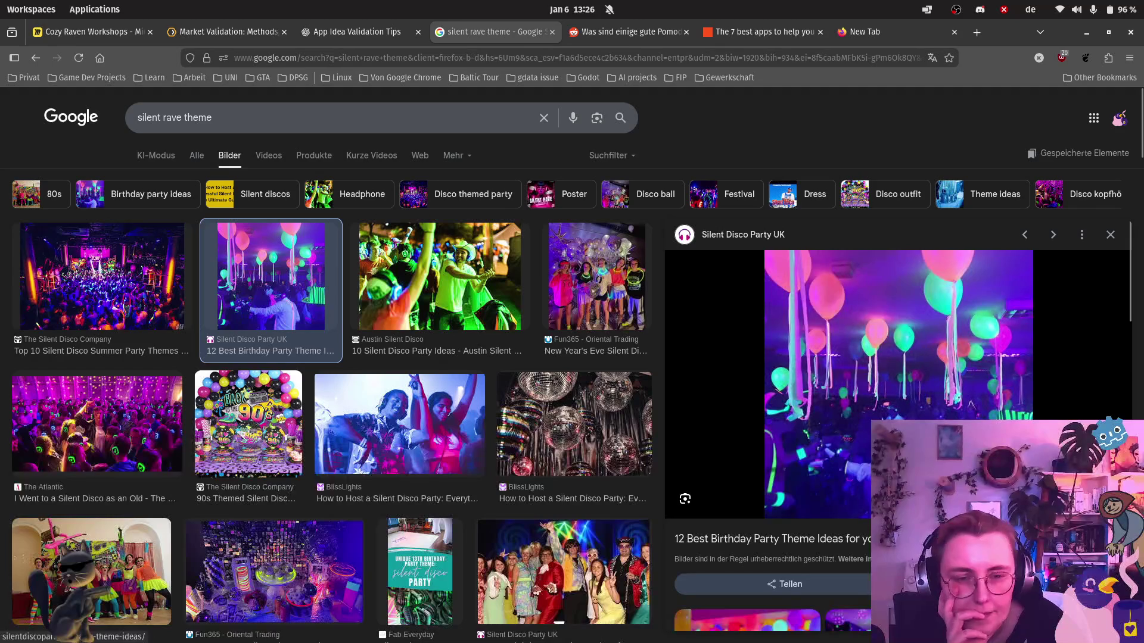
key("Print")
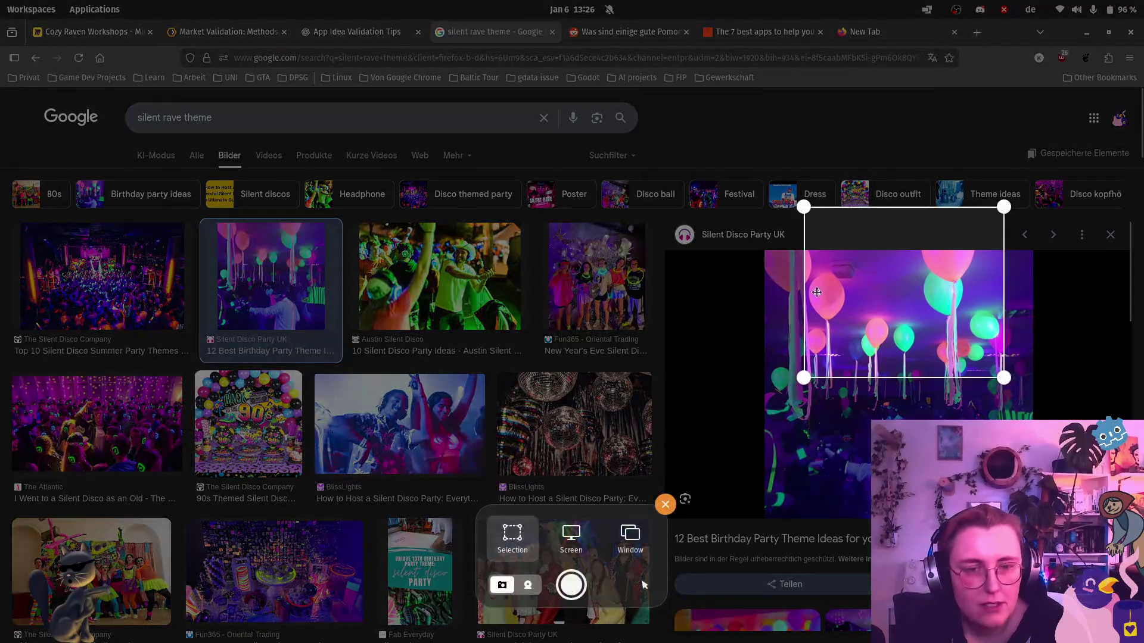
left_click_drag(824, 303, 839, 380)
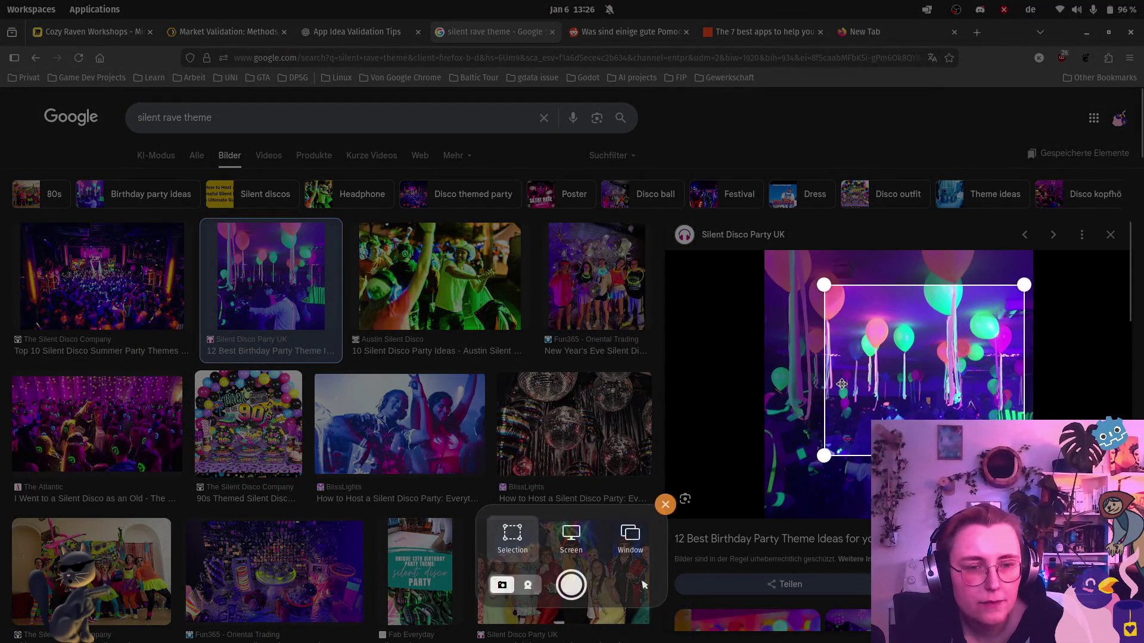
left_click(571, 585)
left_click(95, 32)
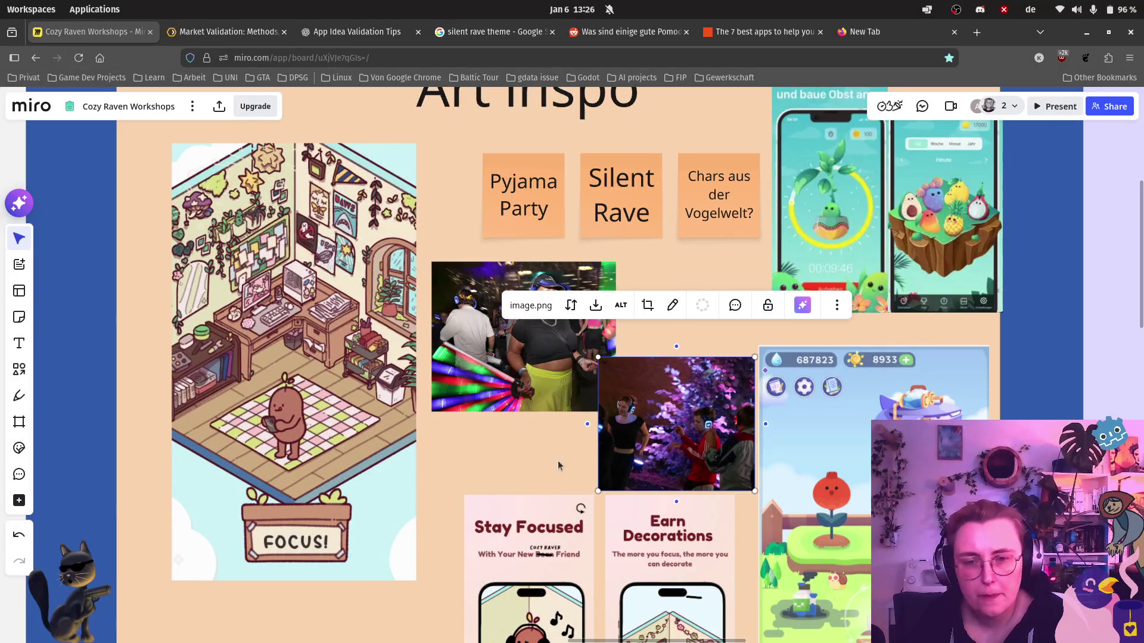
Paste the neon balloon screenshot into the Art inspo frame, enlarged beside the rave photos.
scroll(510, 314, "down", 5)
scroll(510, 315, "left", 3)
key("ctrl+v")
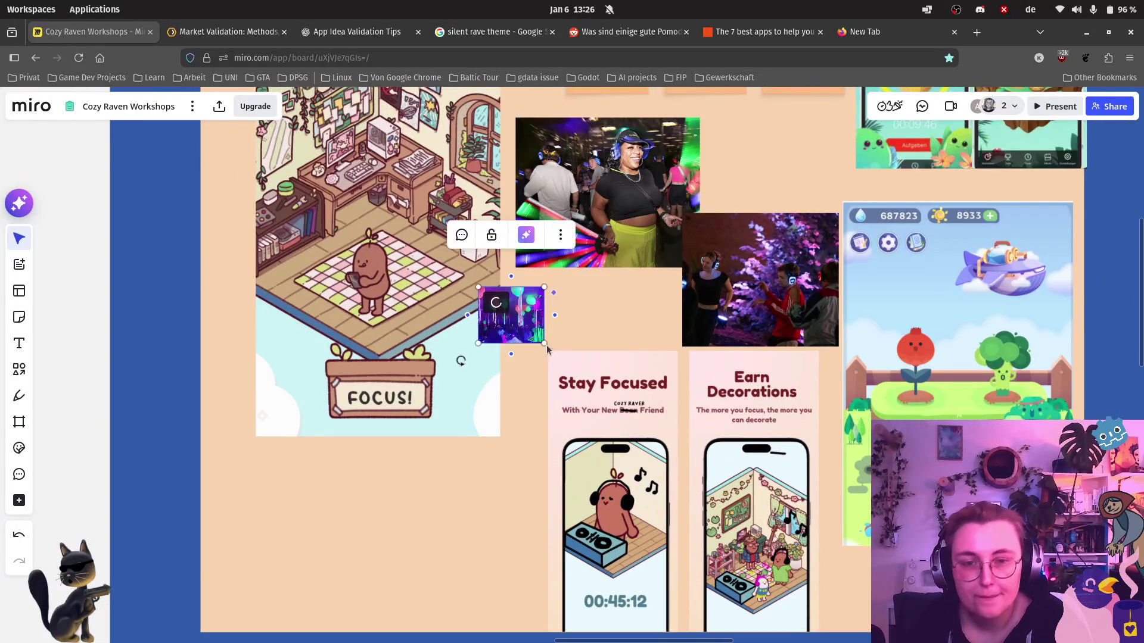
mouse_move(545, 285)
left_mouse_down()
mouse_move(567, 268)
mouse_move(578, 307)
left_mouse_up()
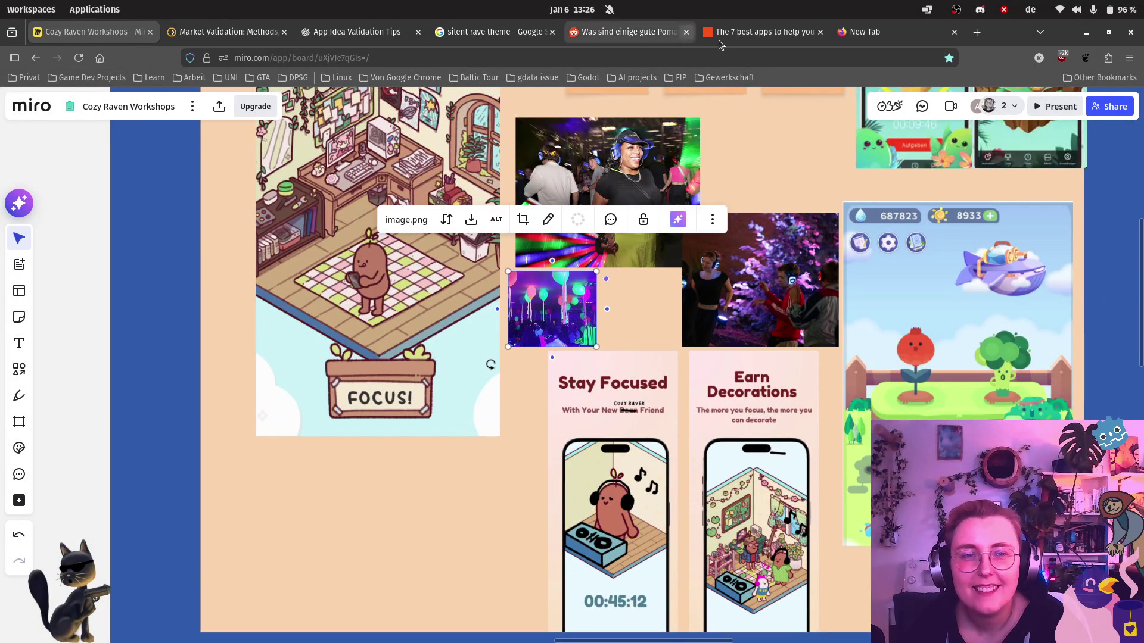
left_click(483, 33)
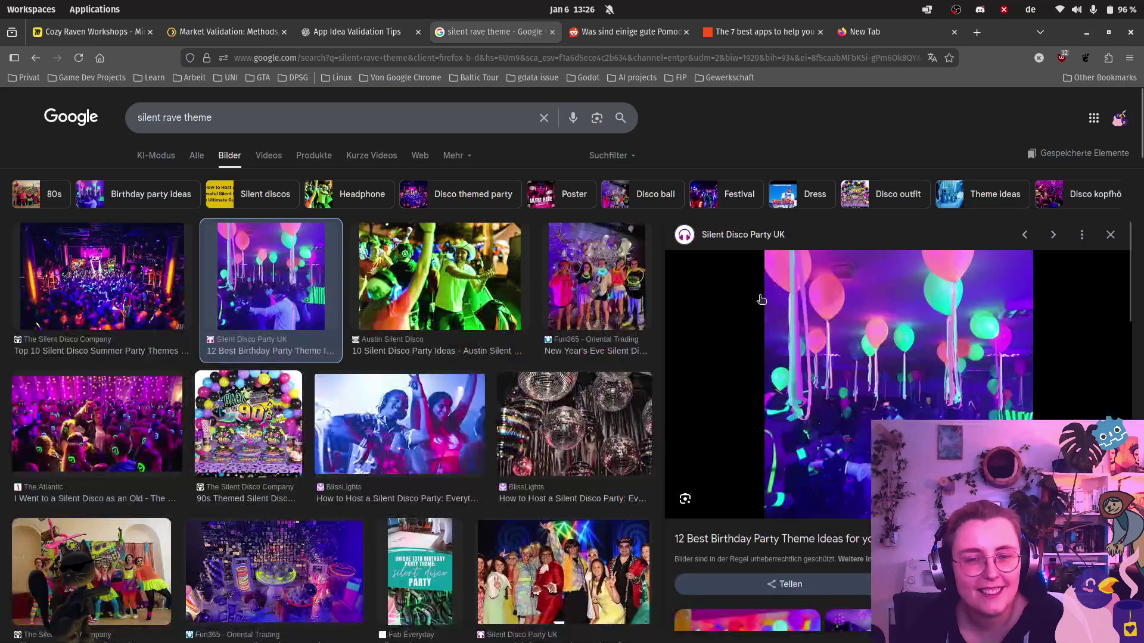
Preview and close the 80s-themed, New Year's Eve and costume party silent disco photos.
left_click(1112, 235)
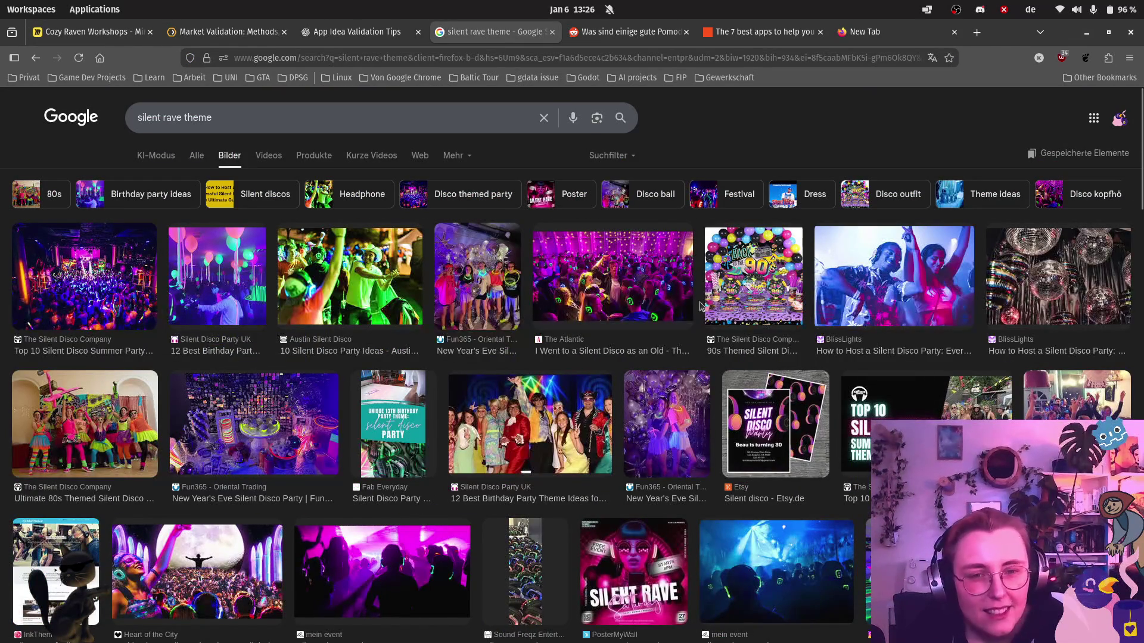
left_click(101, 438)
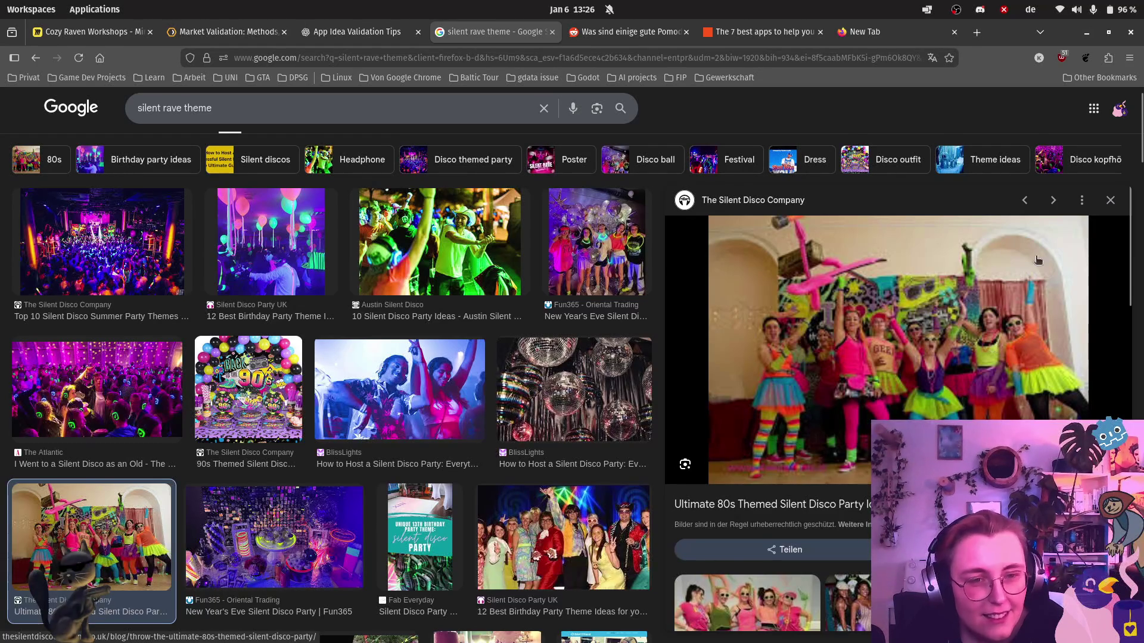
left_click(1110, 200)
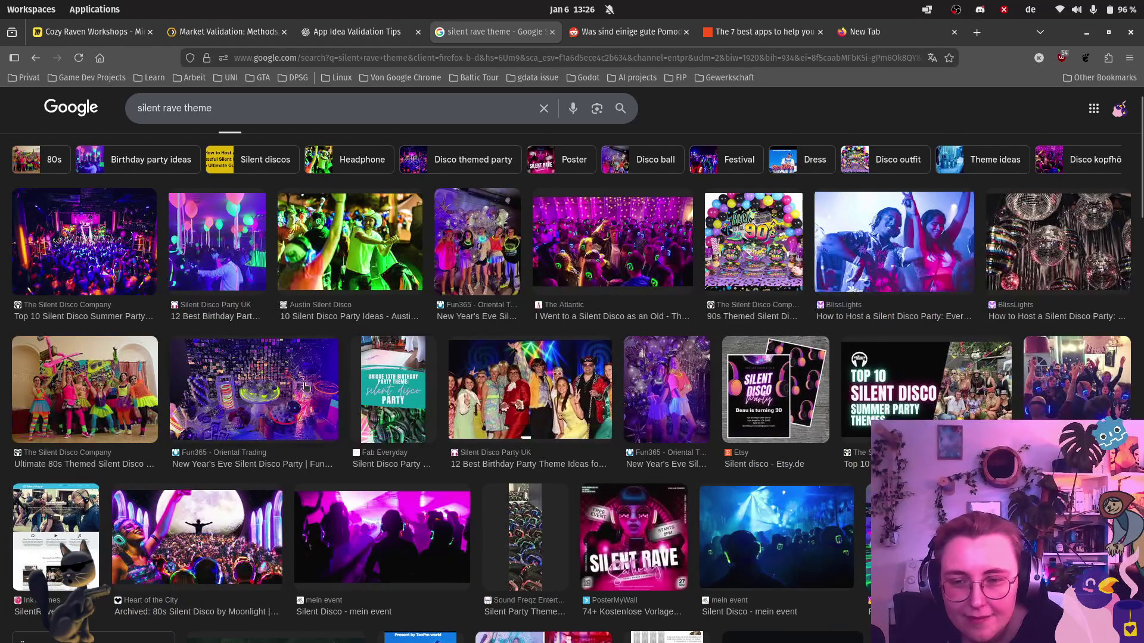
left_click(306, 386)
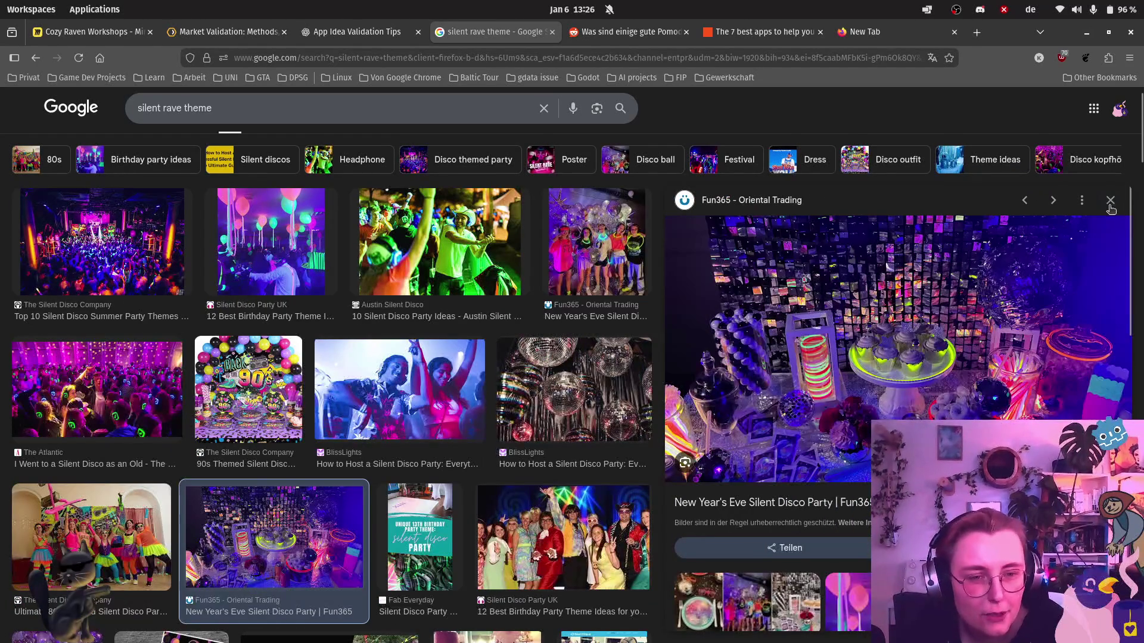
left_click(1110, 202)
left_click(1033, 234)
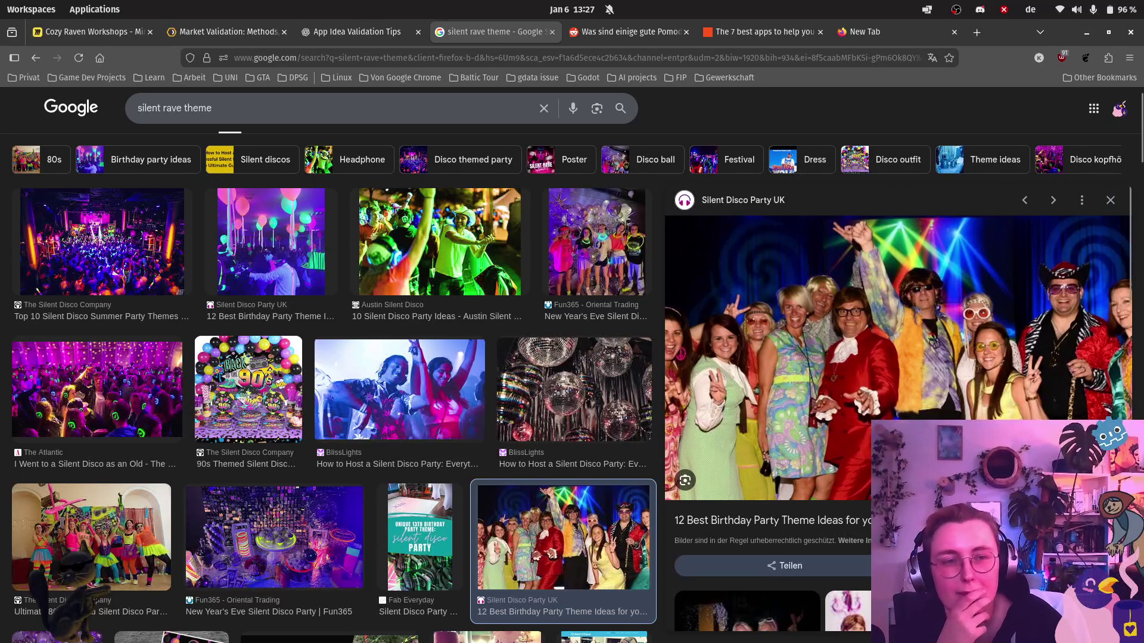
left_click(1112, 201)
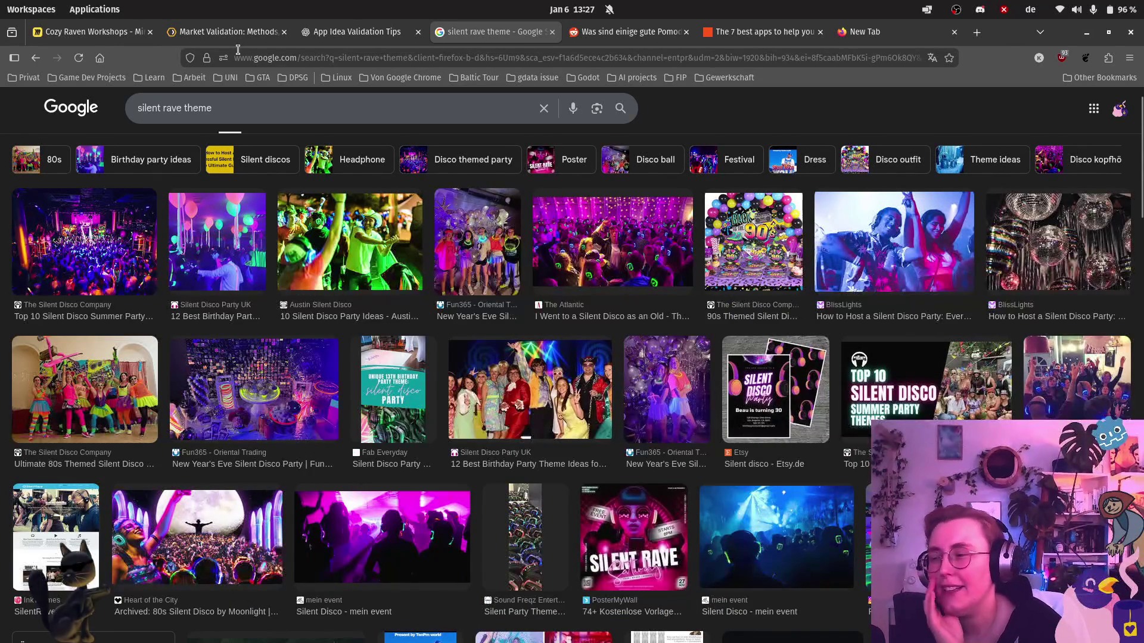
left_click(62, 41)
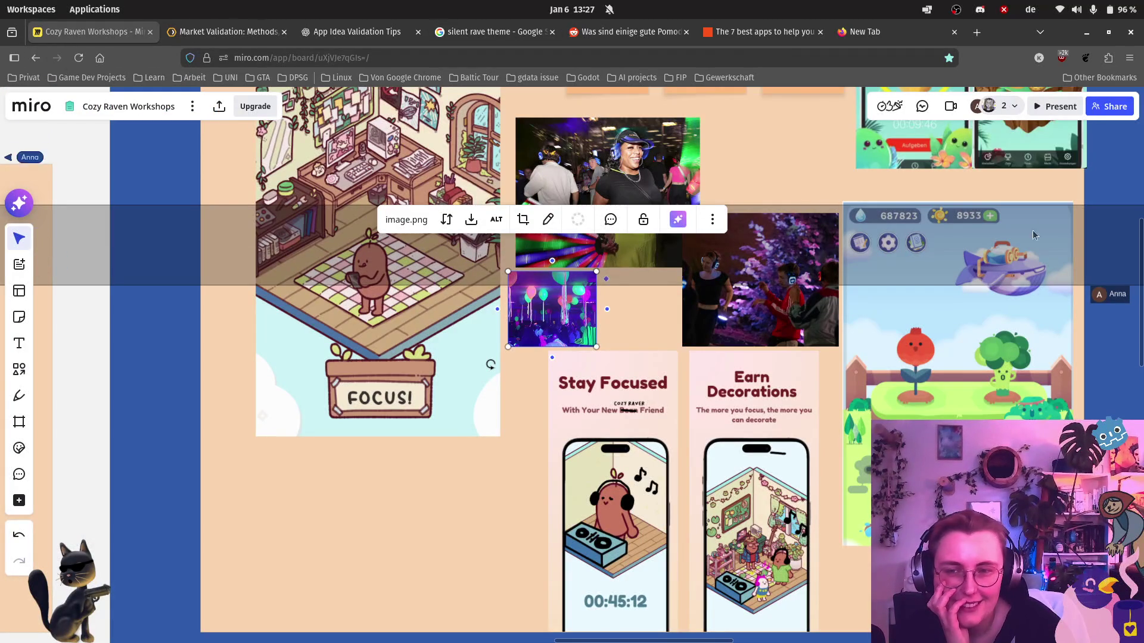
scroll(251, 323, "down", 3)
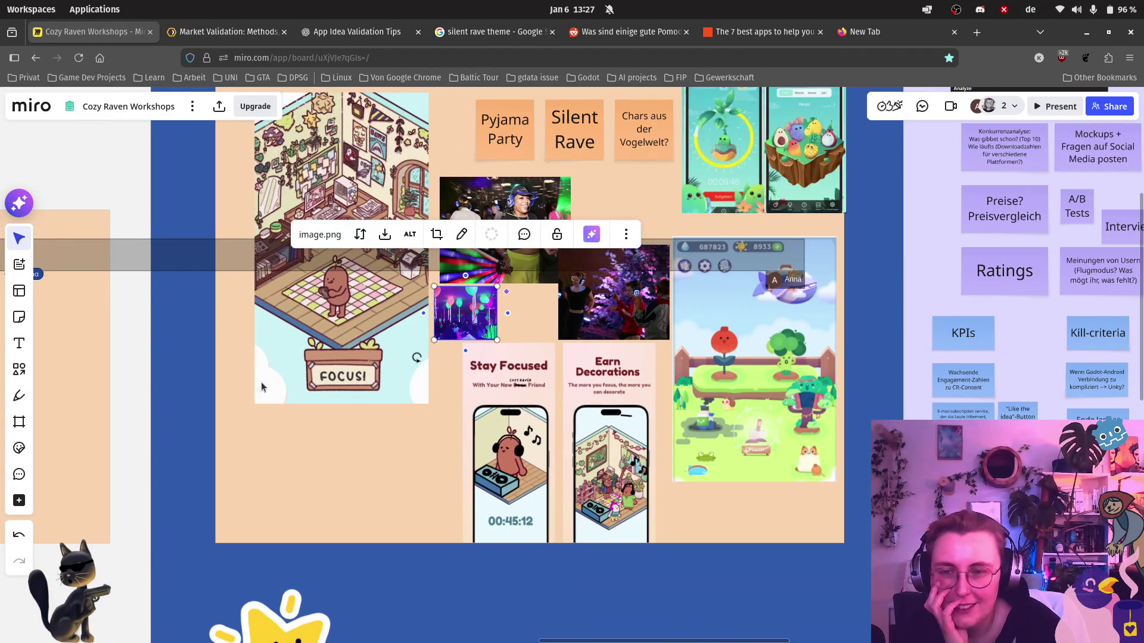
scroll(261, 387, "left", 10)
scroll(591, 346, "right", 5)
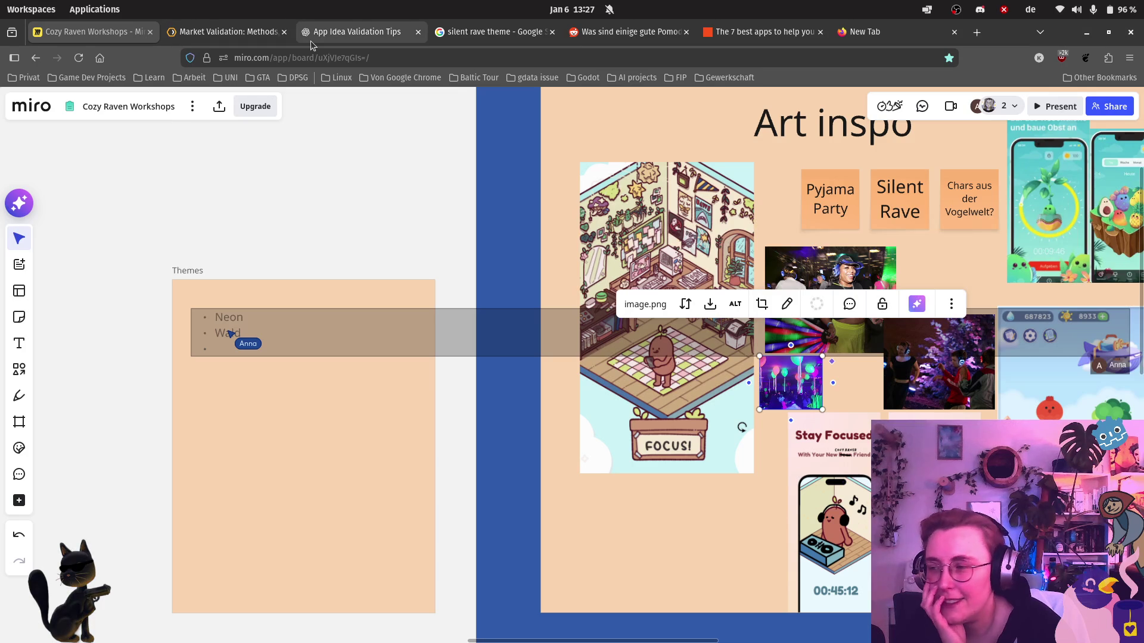
mouse_move(310, 45)
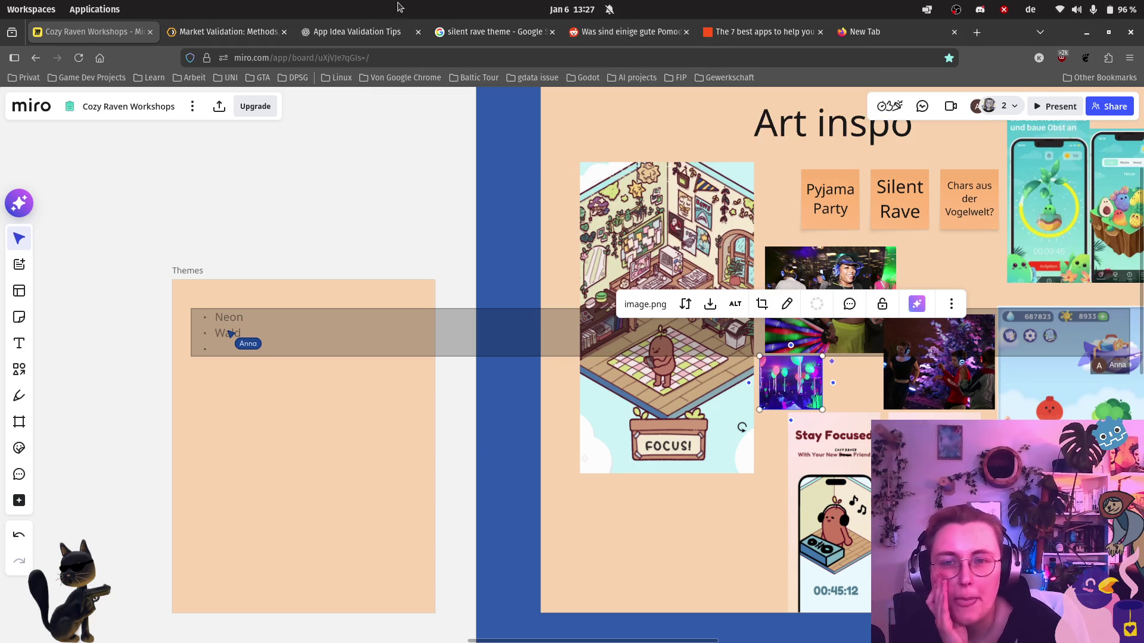
left_click(470, 30)
scroll(572, 381, "down", 1)
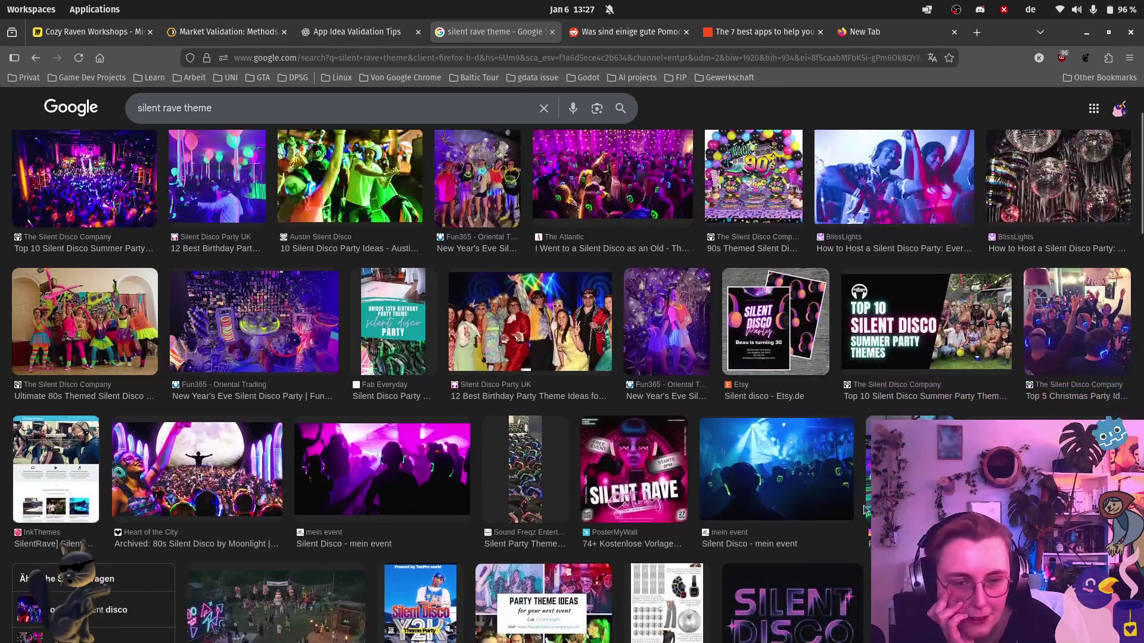
Check the glowing dance-floor image, then open the iEDM Art of Silent Disco photo preview.
left_click(911, 471)
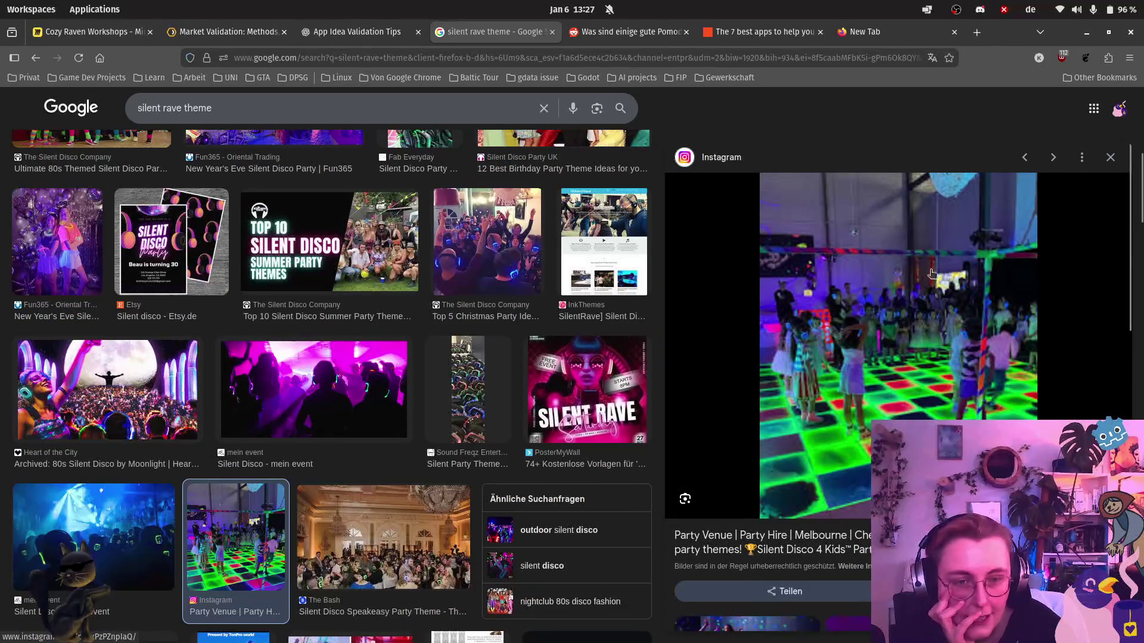
left_click(1108, 156)
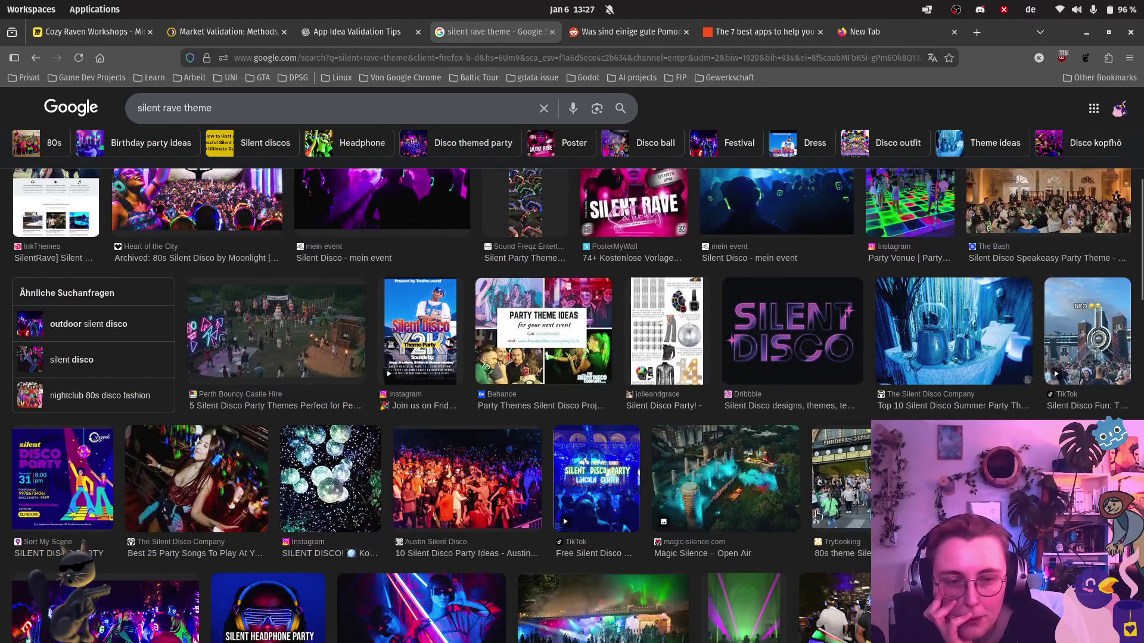
scroll(817, 515, "down", 3)
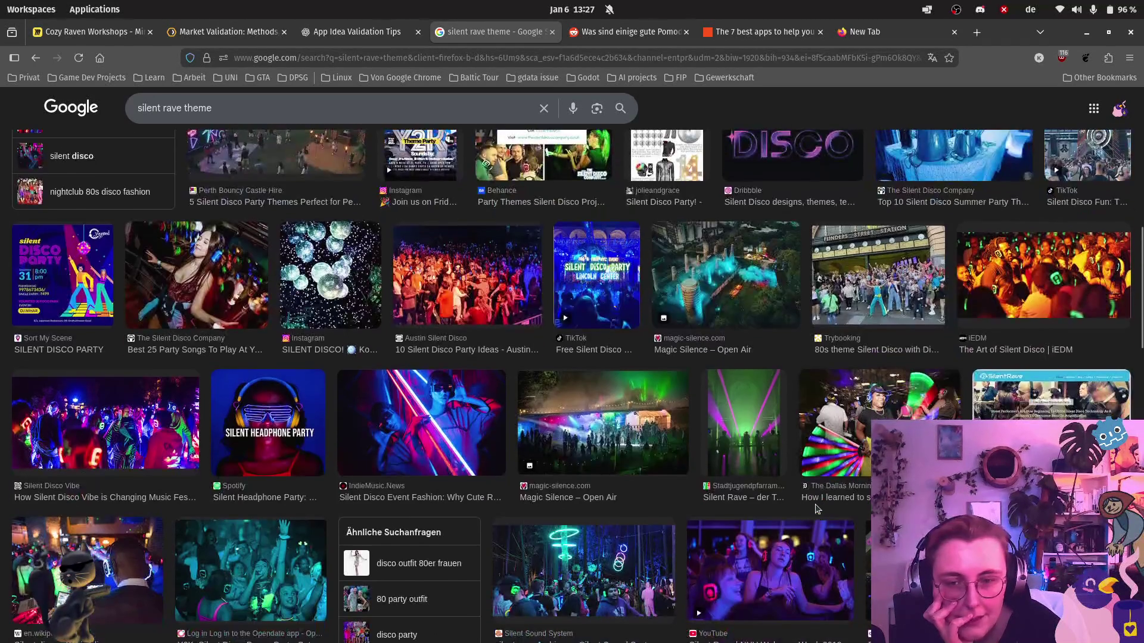
scroll(817, 510, "down", 3)
scroll(808, 496, "down", 6)
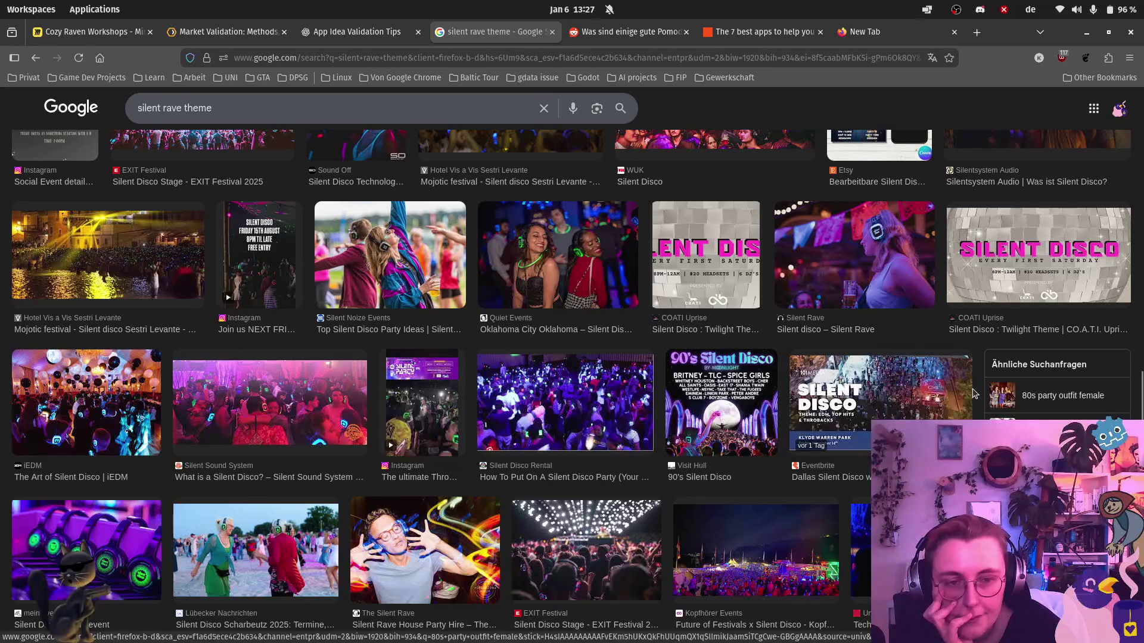
left_click(117, 416)
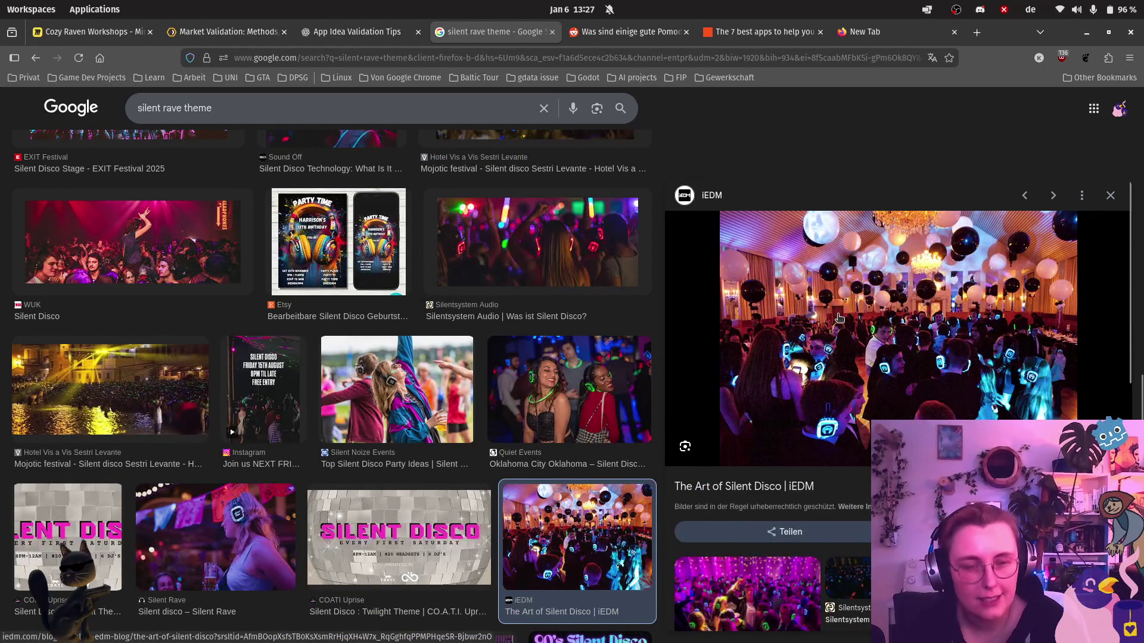
Screenshot the iEDM ballroom photo and paste it onto the Cozy Raven Workshops board.
key("Print")
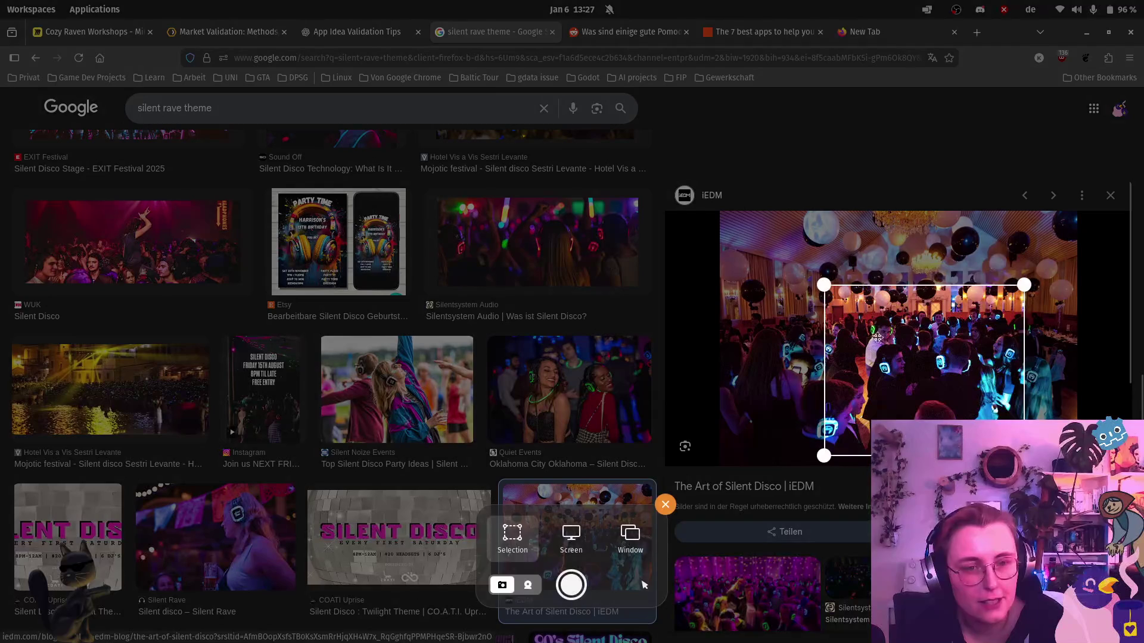
left_click_drag(880, 339, 813, 288)
key("Return")
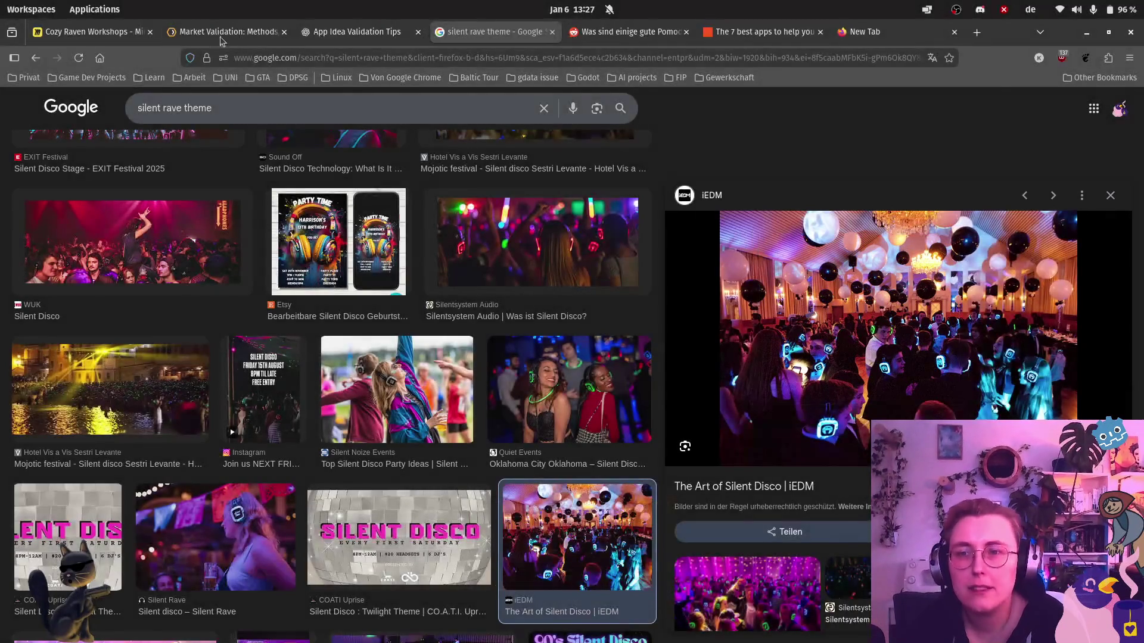
left_click(92, 32)
key("ctrl+v")
key("ctrl+v")
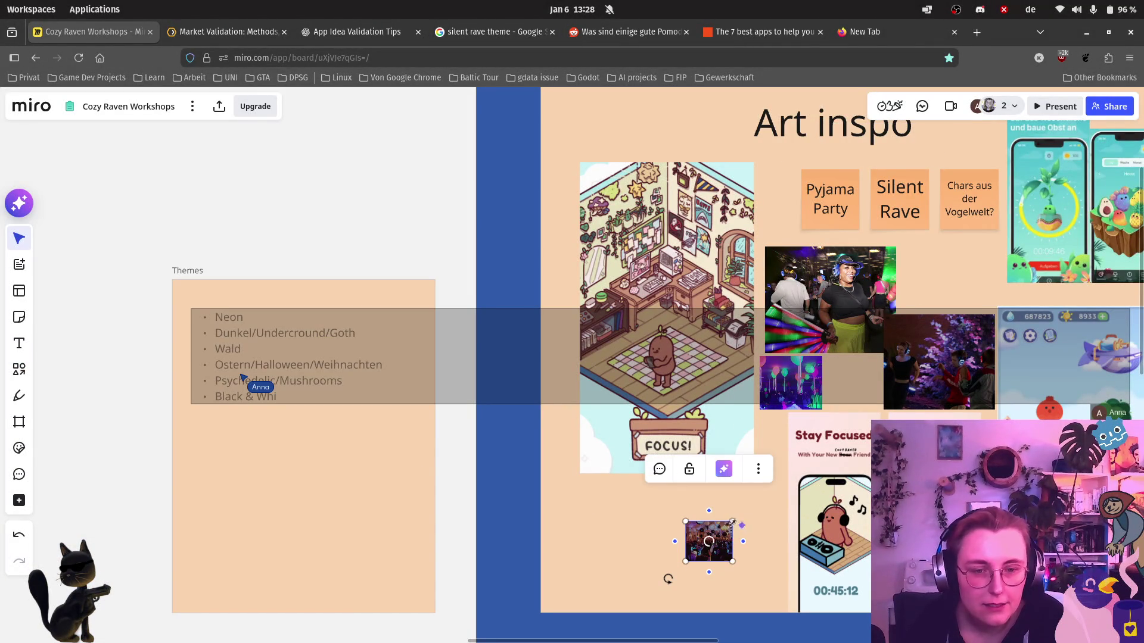
Enlarge the pasted photo, remove the failed upload placeholder, and return to the silent rave theme results.
left_click_drag(734, 522, 772, 488)
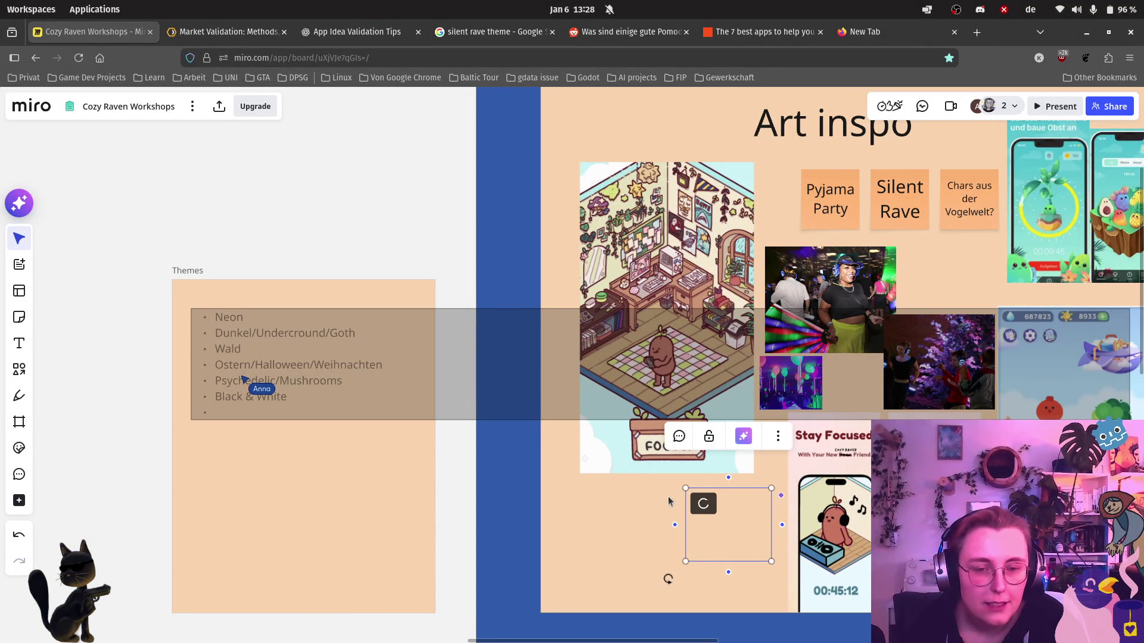
scroll(670, 502, "right", 3)
scroll(669, 502, "down", 1)
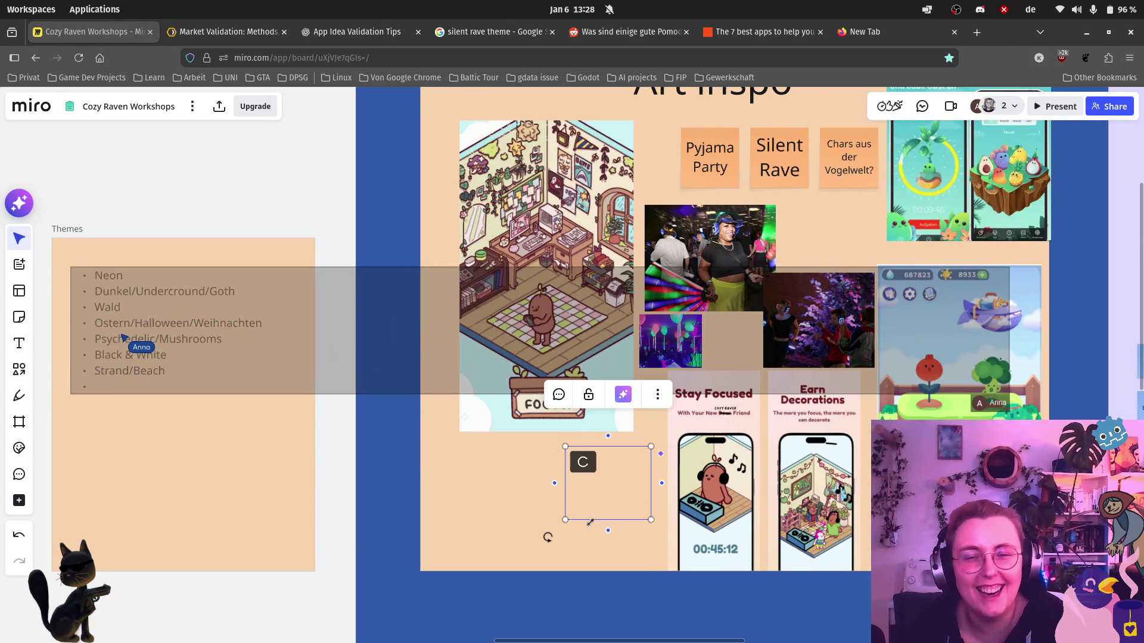
scroll(596, 519, "up", 2)
scroll(610, 494, "up", 2)
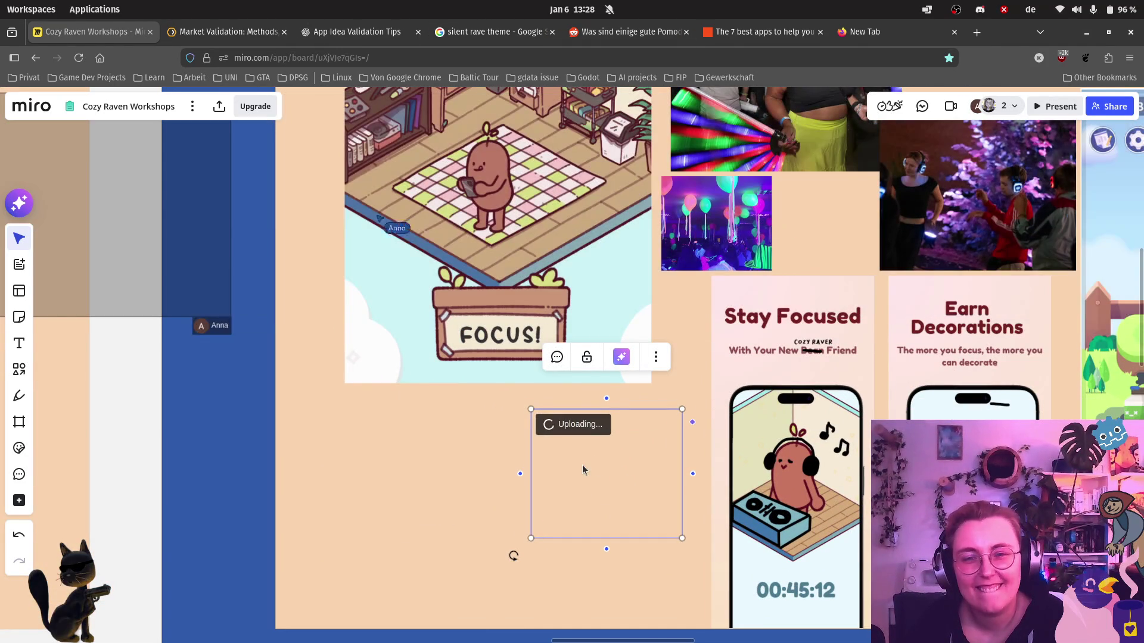
mouse_move(499, 384)
left_mouse_down()
mouse_move(304, 566)
mouse_move(146, 435)
mouse_move(258, 488)
left_mouse_up()
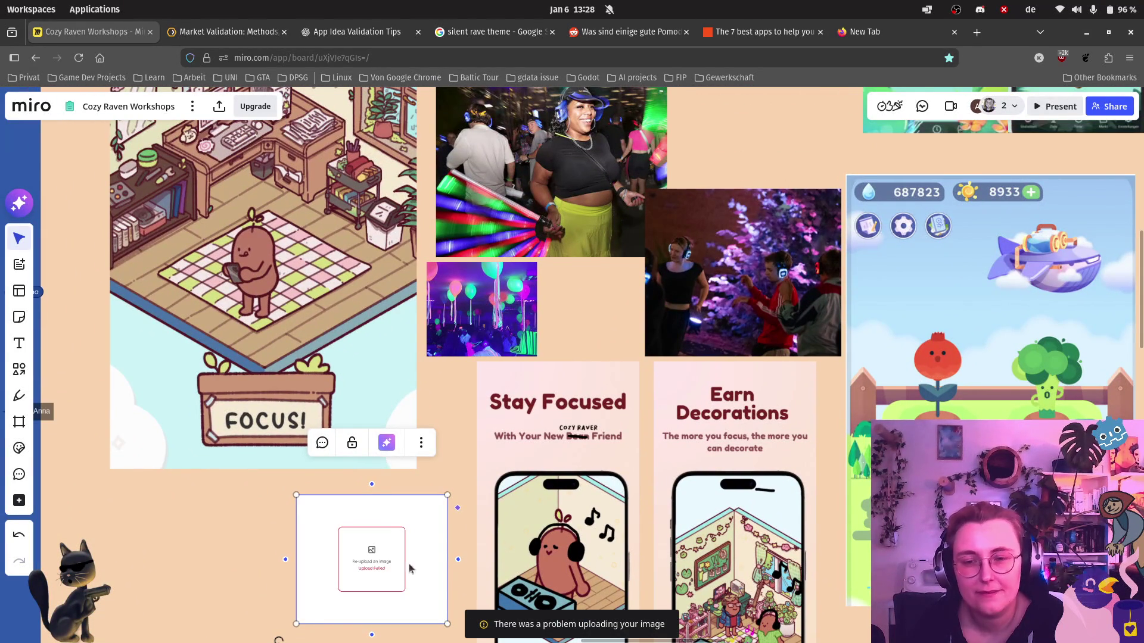
left_click(501, 411)
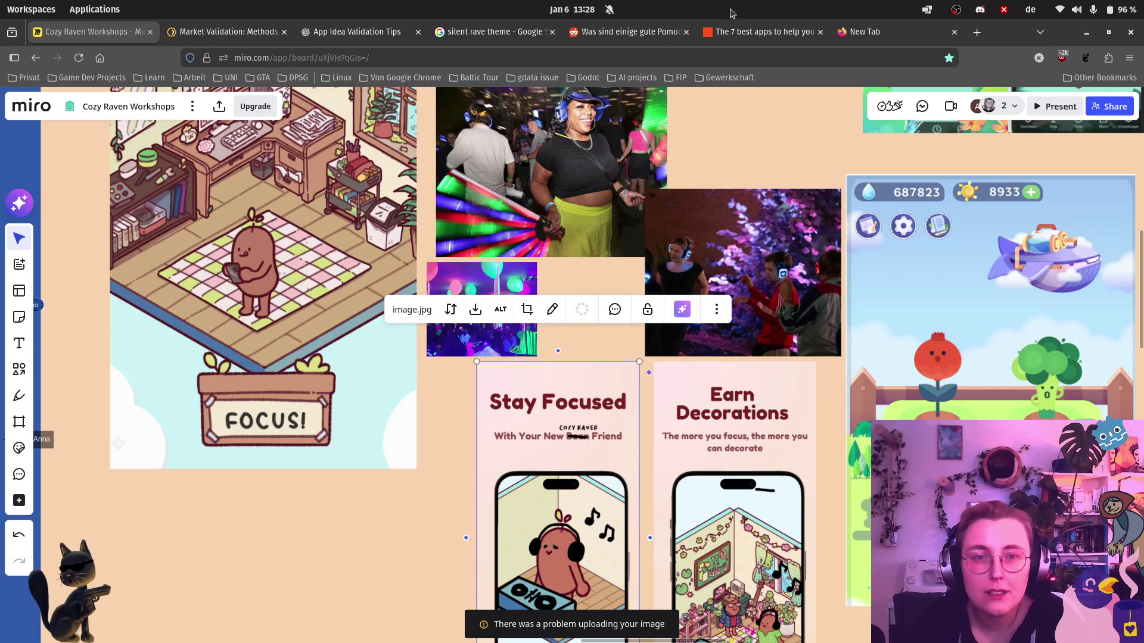
left_click(629, 32)
left_click(502, 37)
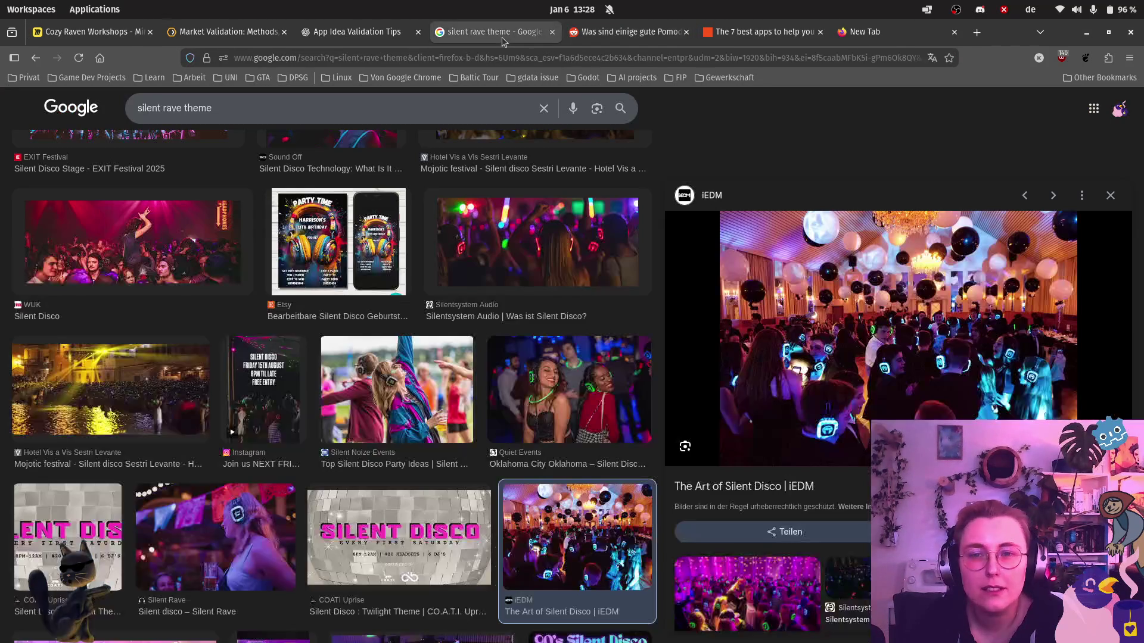
Recapture the iEDM photo, paste it as a separate image, and enlarge it into the collage.
key("Print")
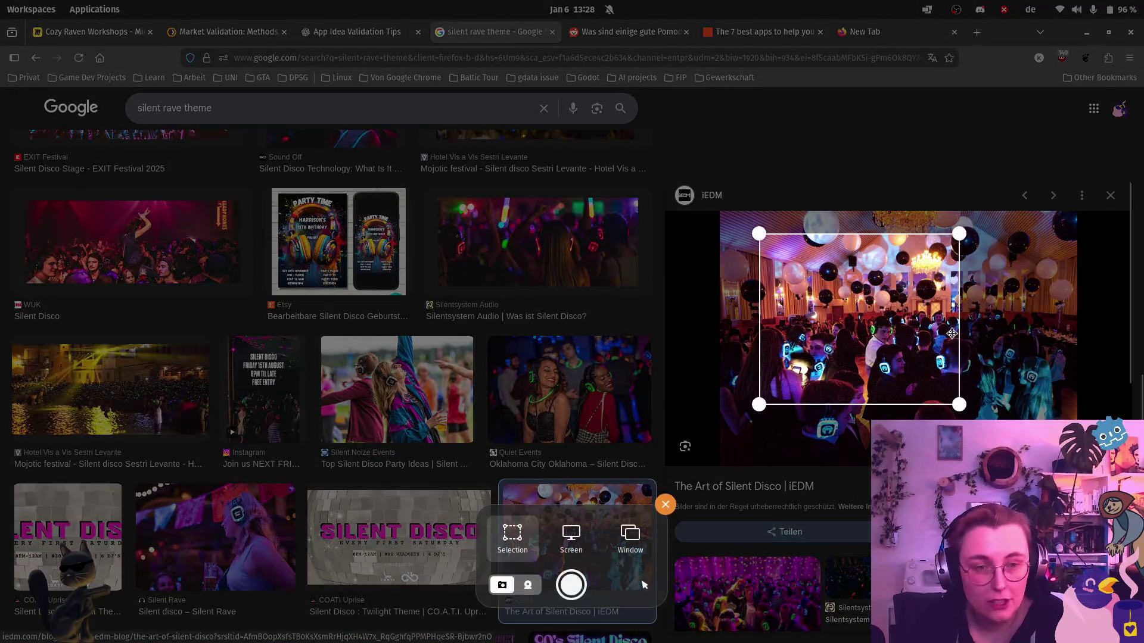
key("Return")
left_click(89, 32)
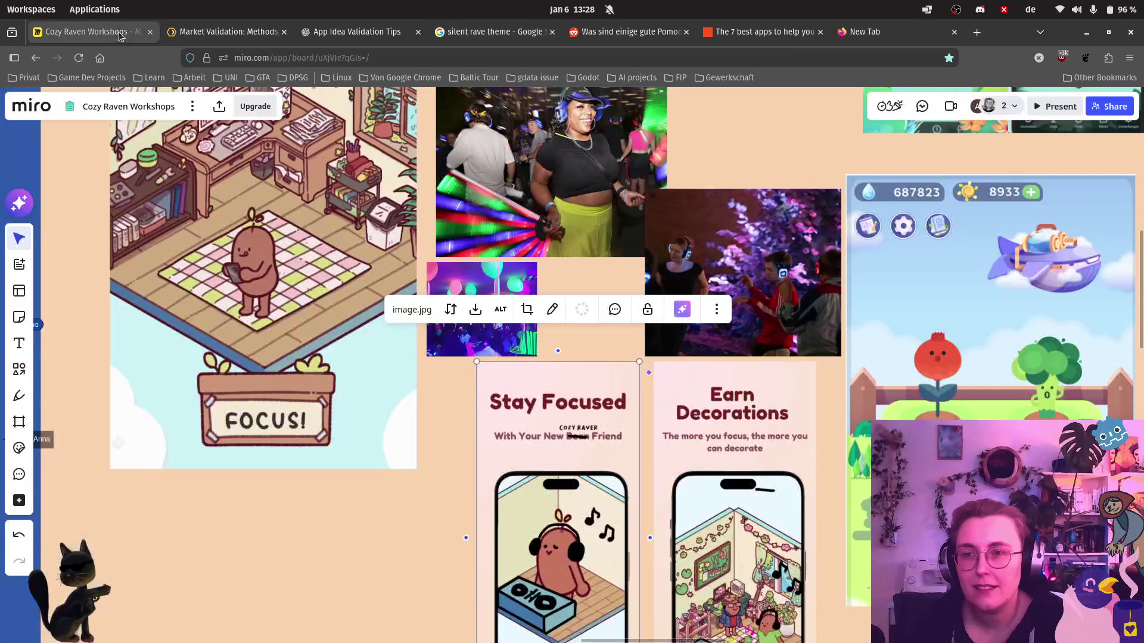
key("ctrl+v")
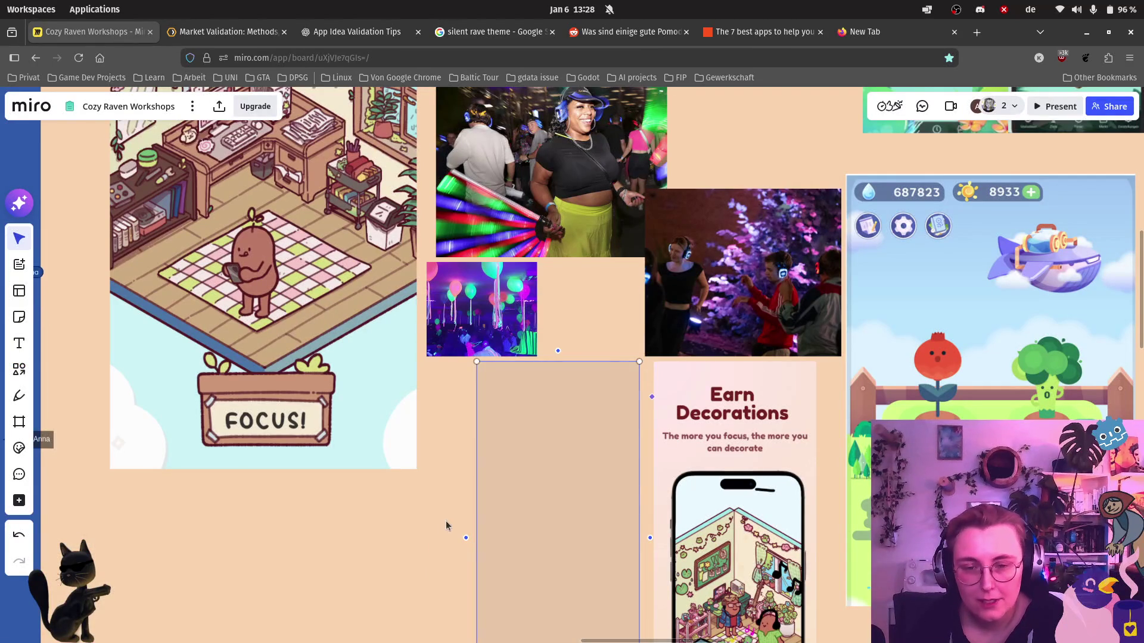
key("ctrl+v")
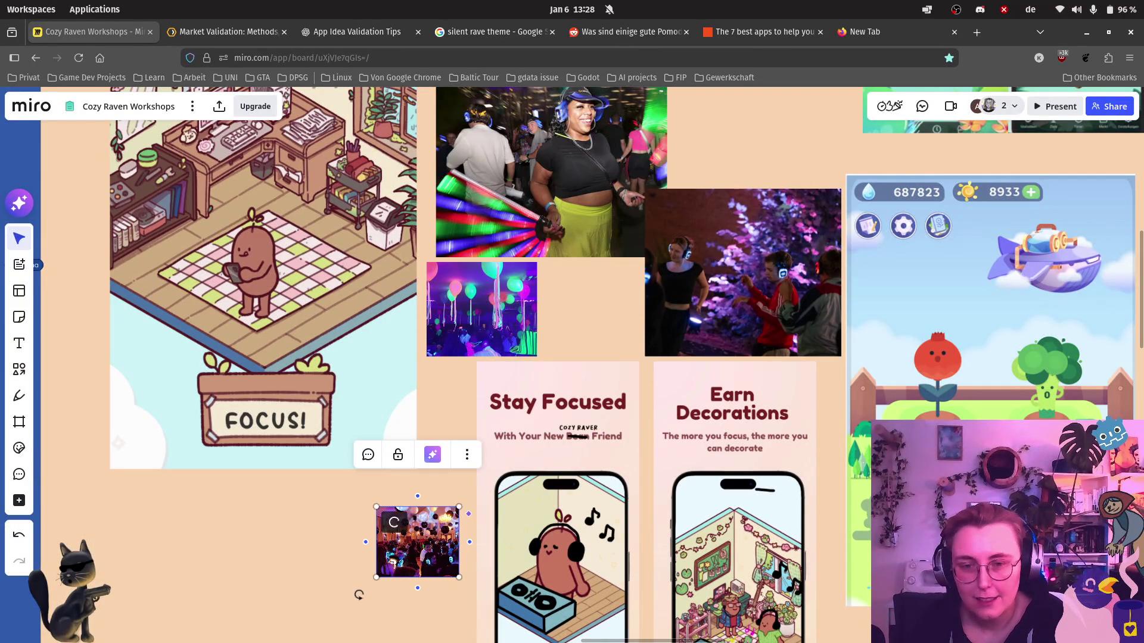
mouse_move(460, 507)
left_mouse_down()
mouse_move(537, 447)
mouse_move(804, 171)
left_mouse_up()
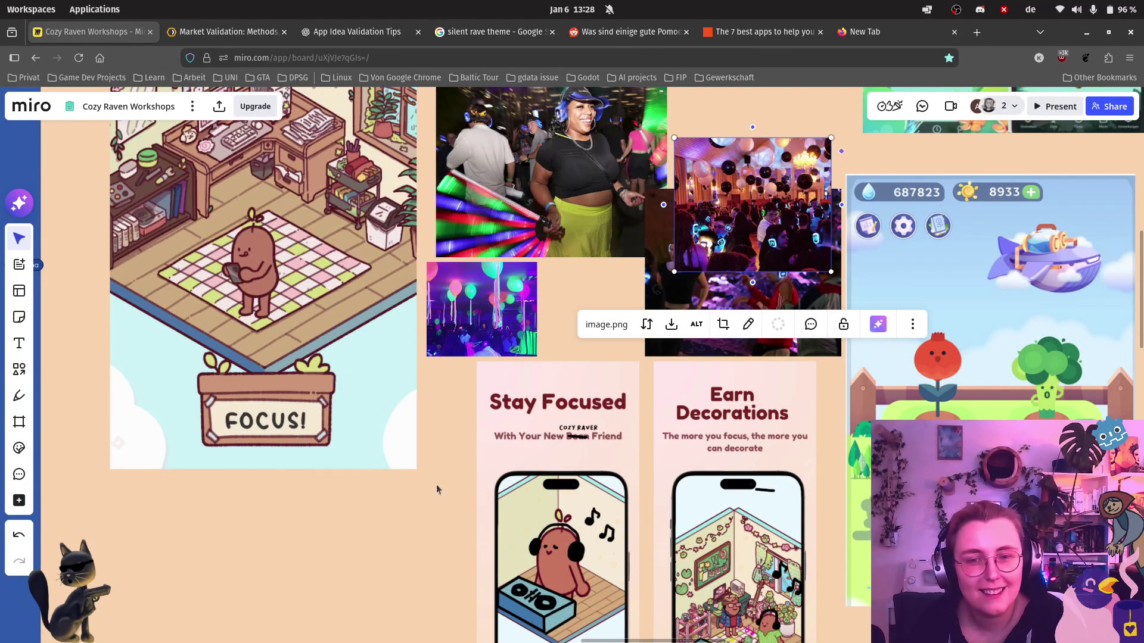
Move the iEDM photo up beside the neon party photo and nudge it slightly left.
scroll(446, 475, "up", 3)
scroll(446, 475, "right", 3)
mouse_move(626, 329)
left_mouse_down()
mouse_move(648, 228)
mouse_move(638, 236)
left_mouse_up()
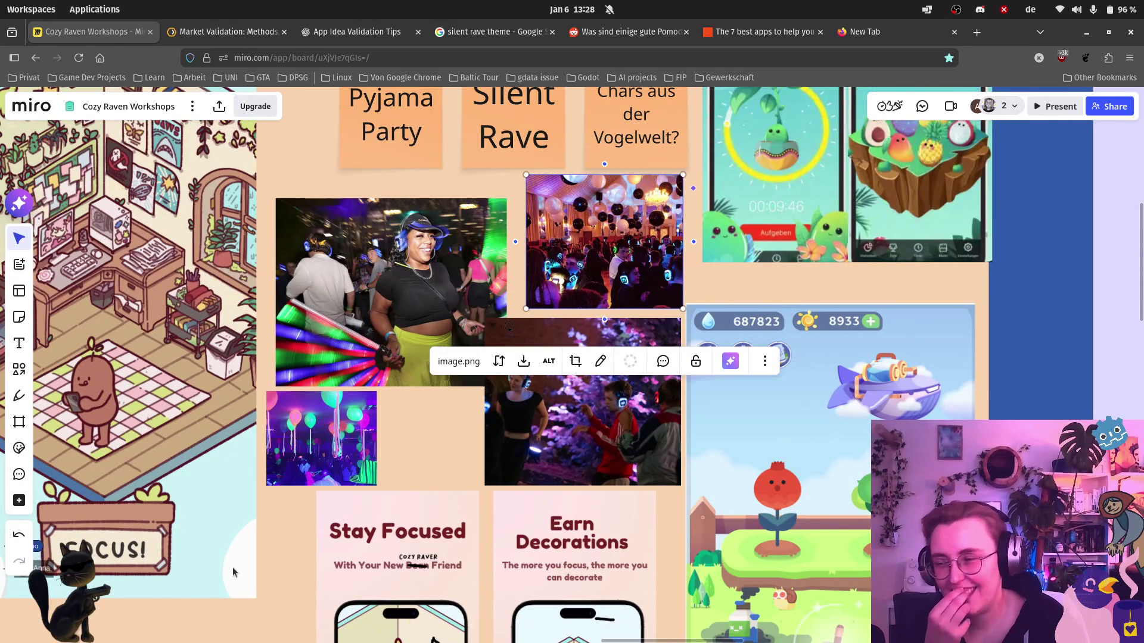
left_click(446, 444)
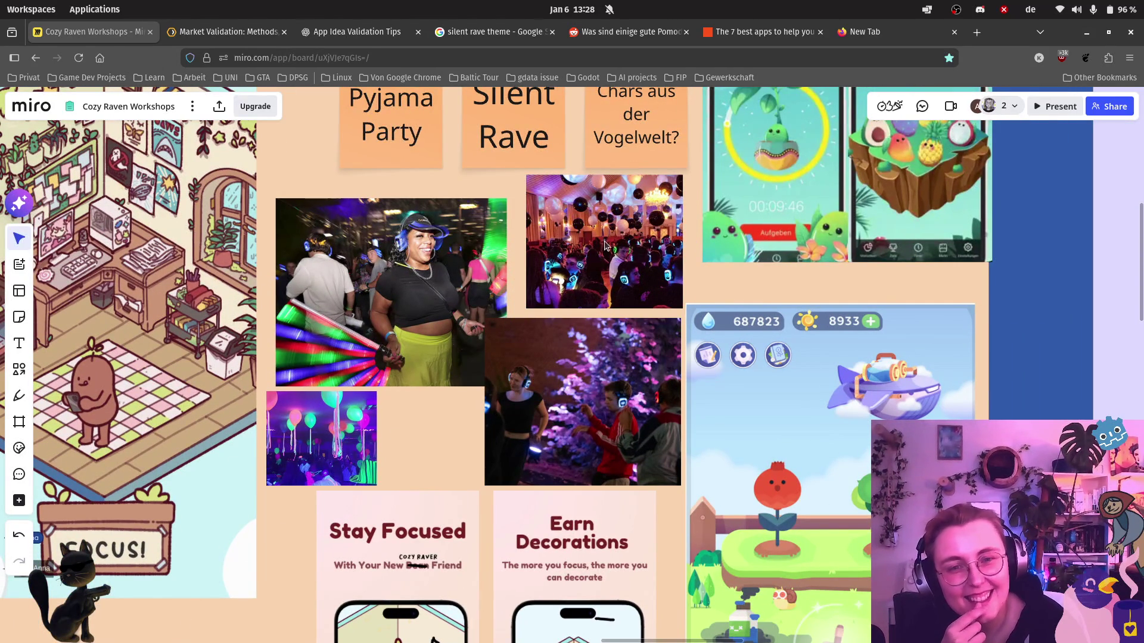
left_click_drag(605, 245, 597, 248)
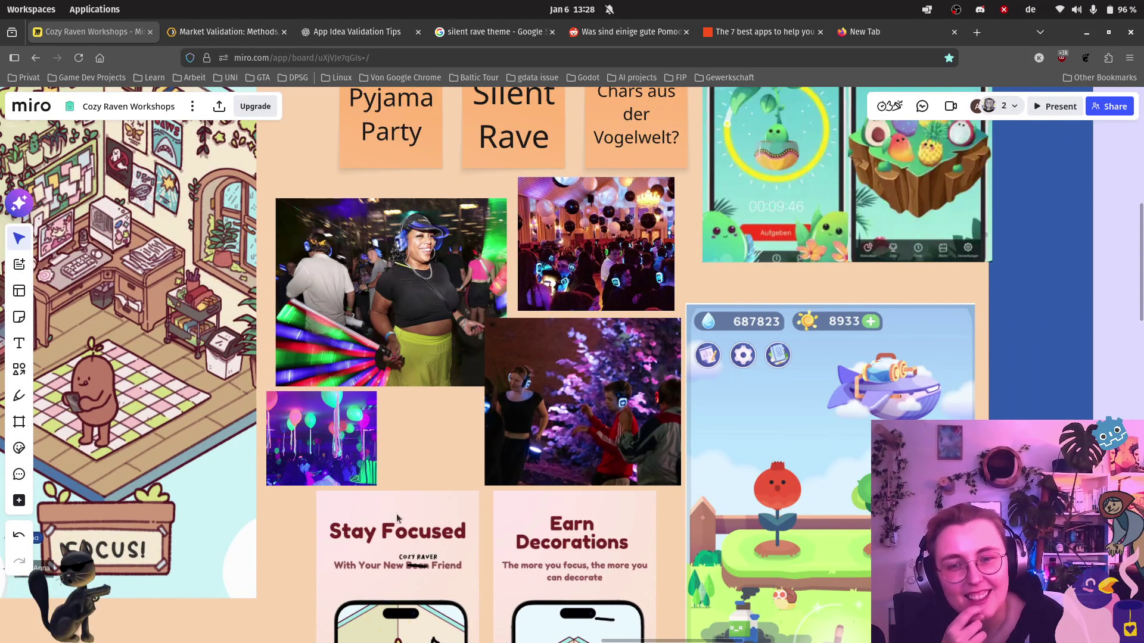
left_click(441, 424)
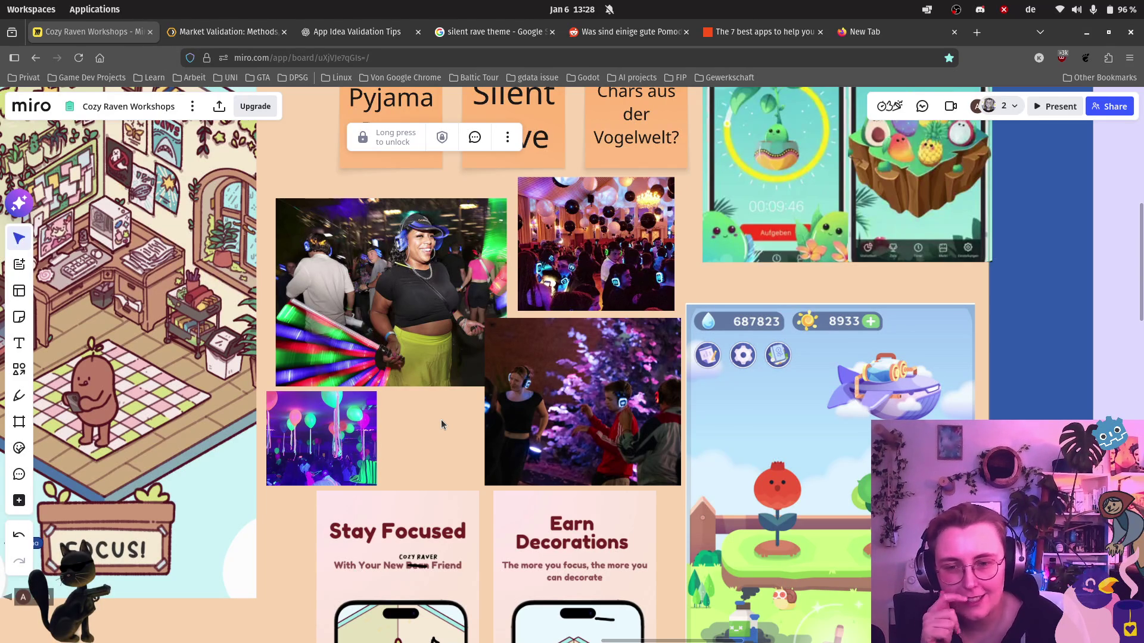
Enlarge the neon balloon photo slightly and shift it right, under the dancer photo beside the purple-lit shot.
left_click(368, 432)
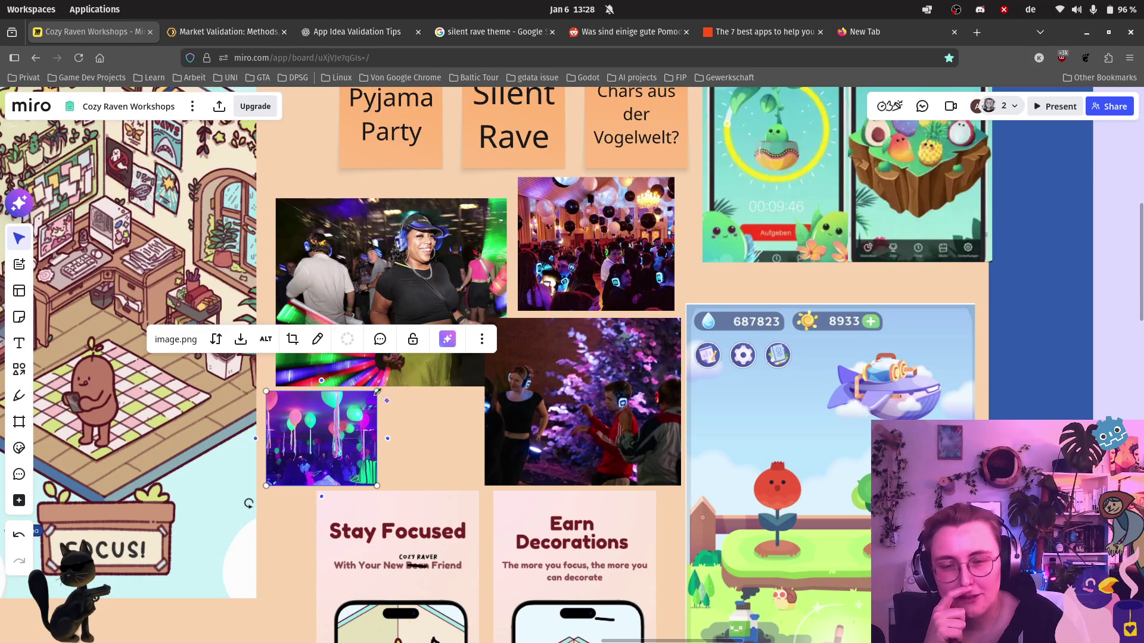
left_click_drag(377, 392, 391, 379)
mouse_move(330, 448)
left_mouse_down()
mouse_move(437, 448)
mouse_move(364, 451)
mouse_move(372, 461)
left_mouse_up()
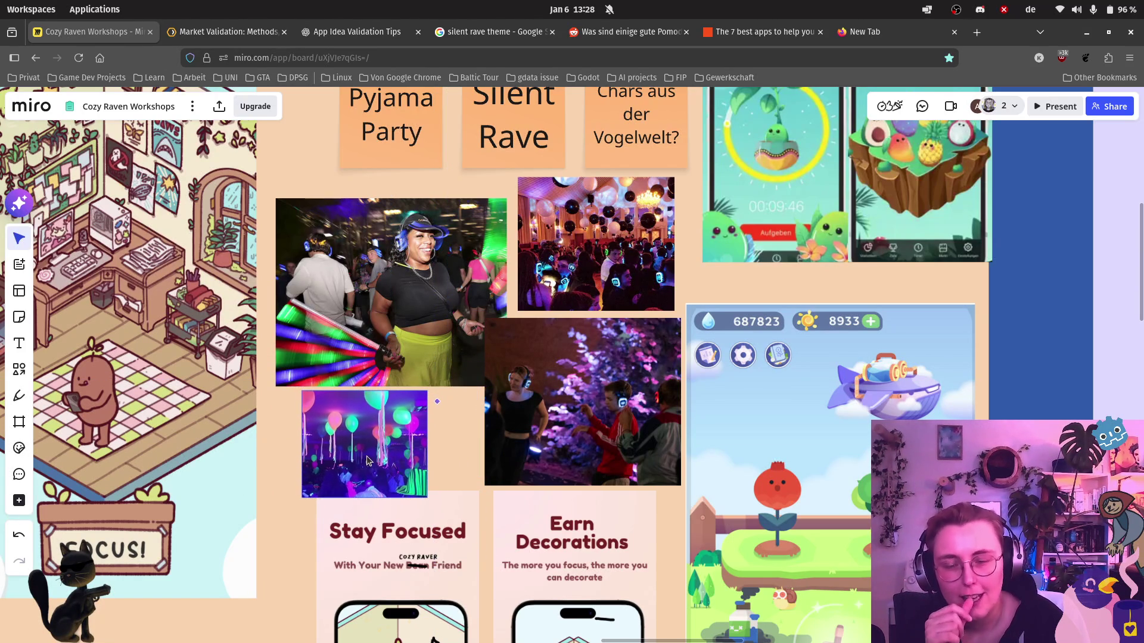
left_click(908, 281)
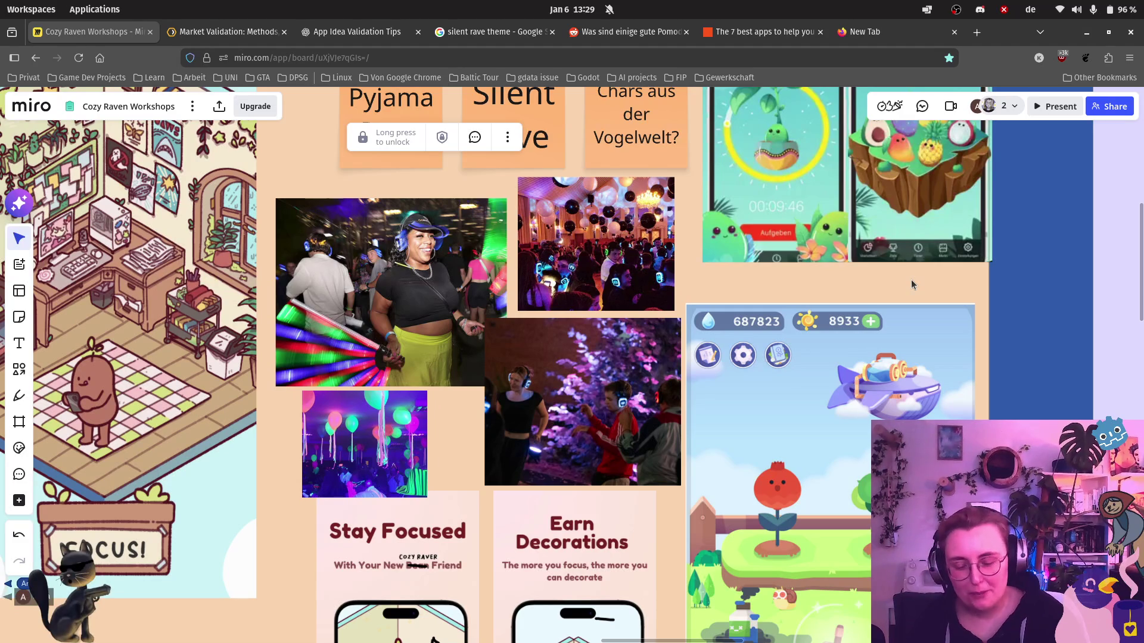
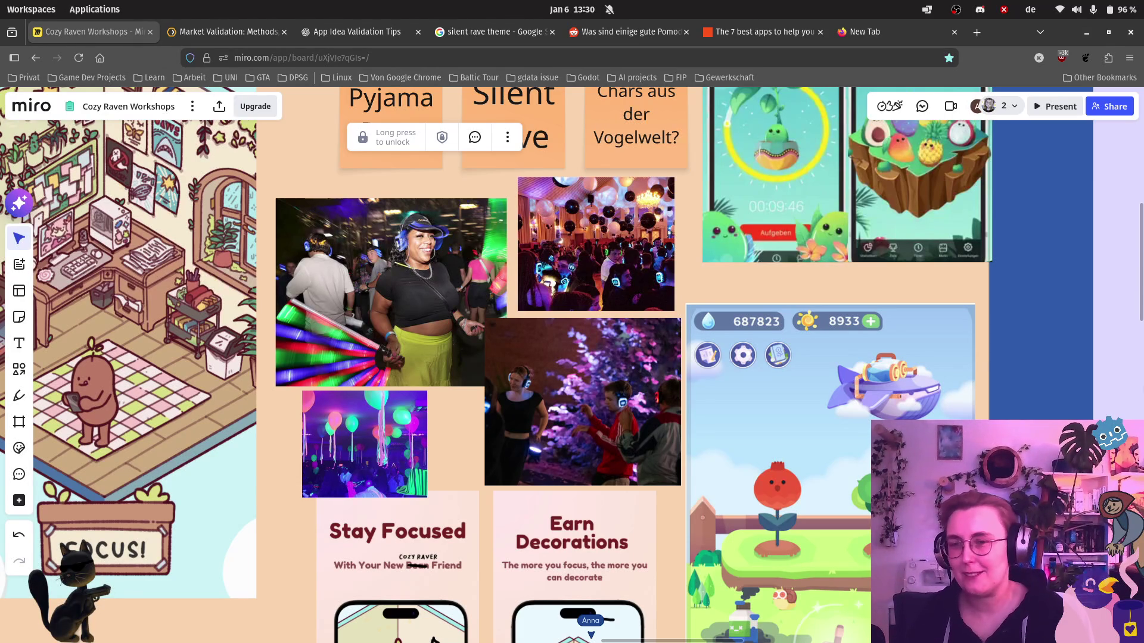
Pan and zoom out to show the whole Art inspo frame, then return to the silent rave image search.
scroll(368, 390, "left", 5)
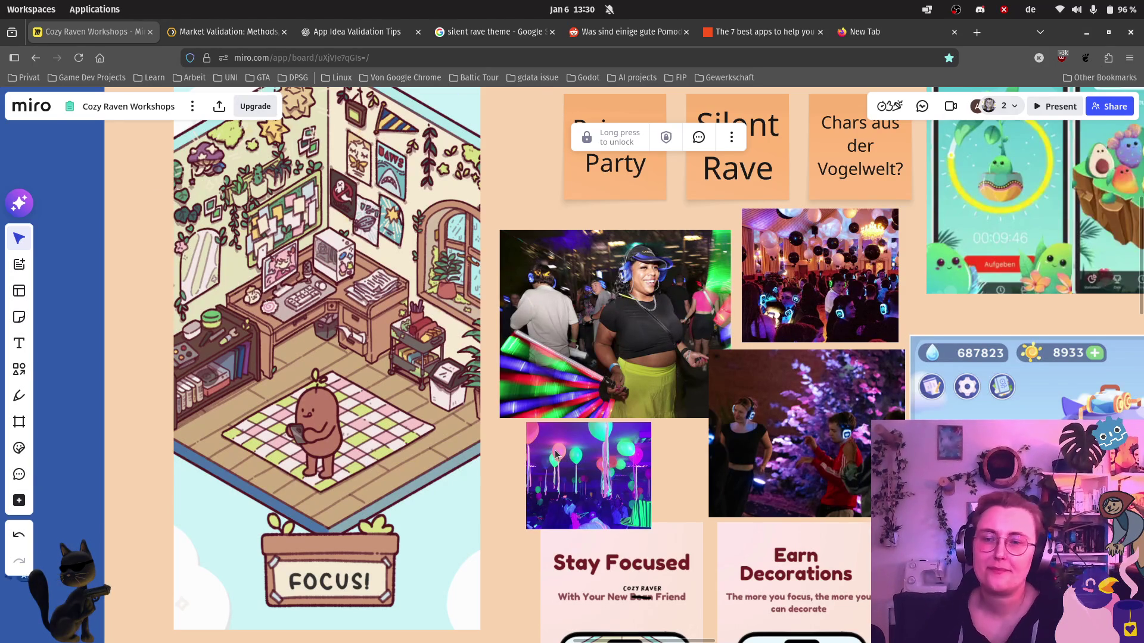
scroll(643, 397, "down", 1)
scroll(642, 397, "down", 3)
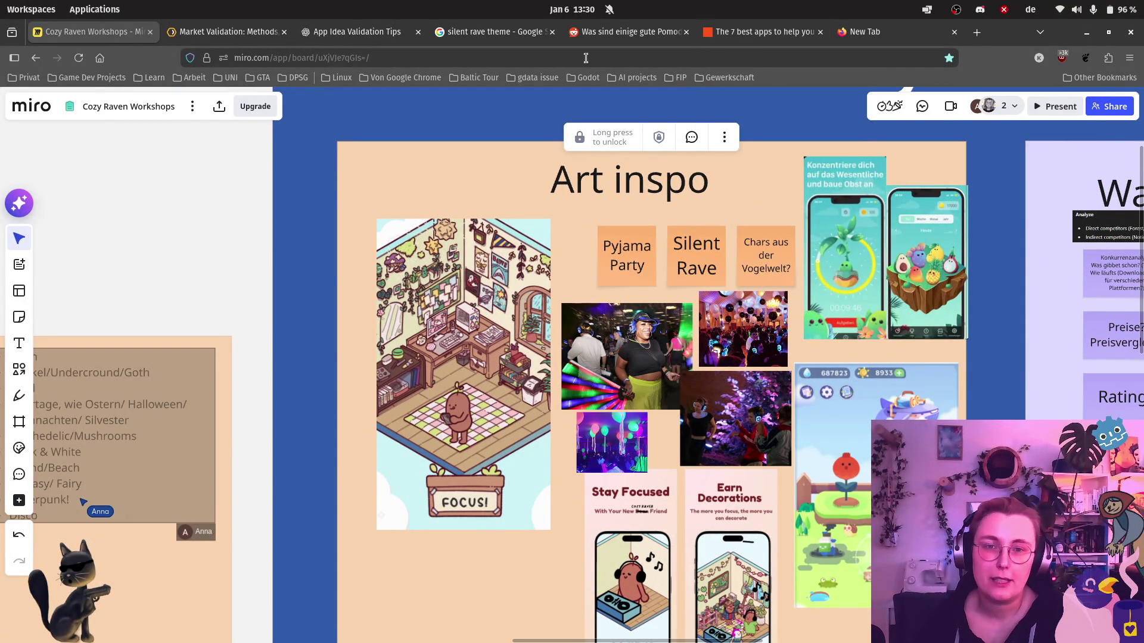
left_click(493, 32)
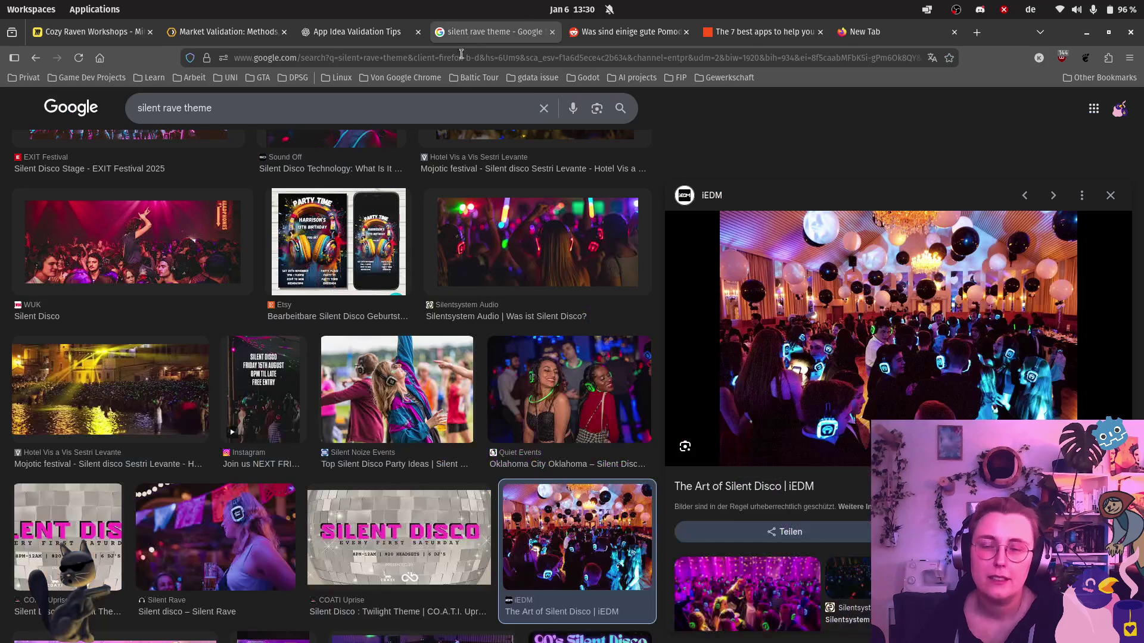
Change the image search from 'silent rave theme' to 'silent rave cyberpunk'.
double_click(206, 117)
type("cyberpunk")
key("Return")
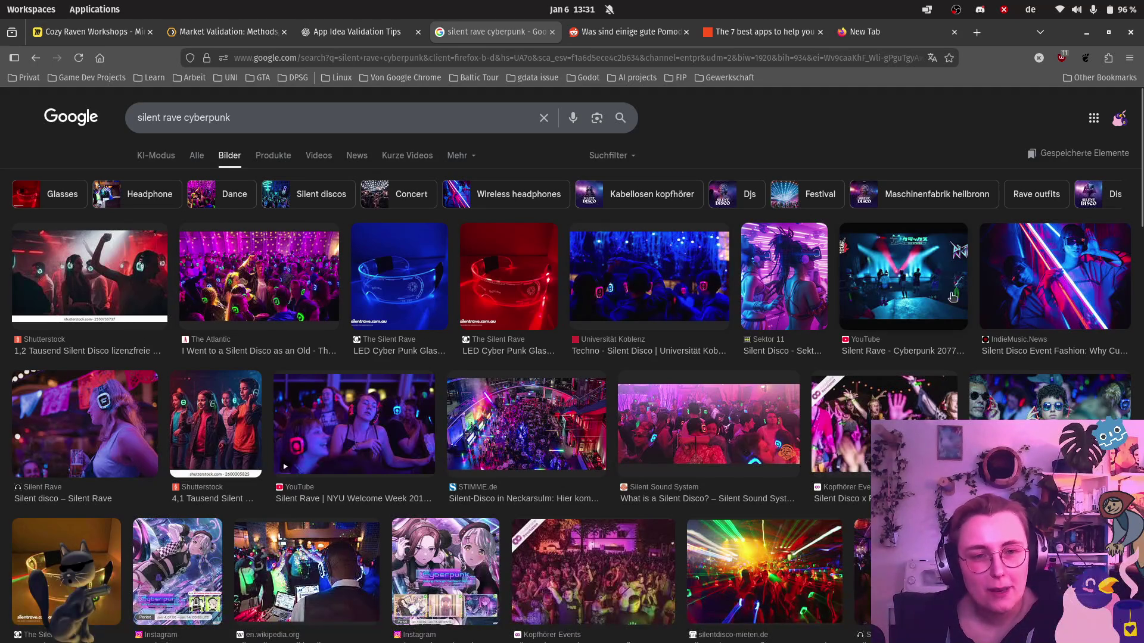
Preview the Sektor 11, IndieMusic.News and LED Cyber Punk Glasses image results.
left_click(755, 296)
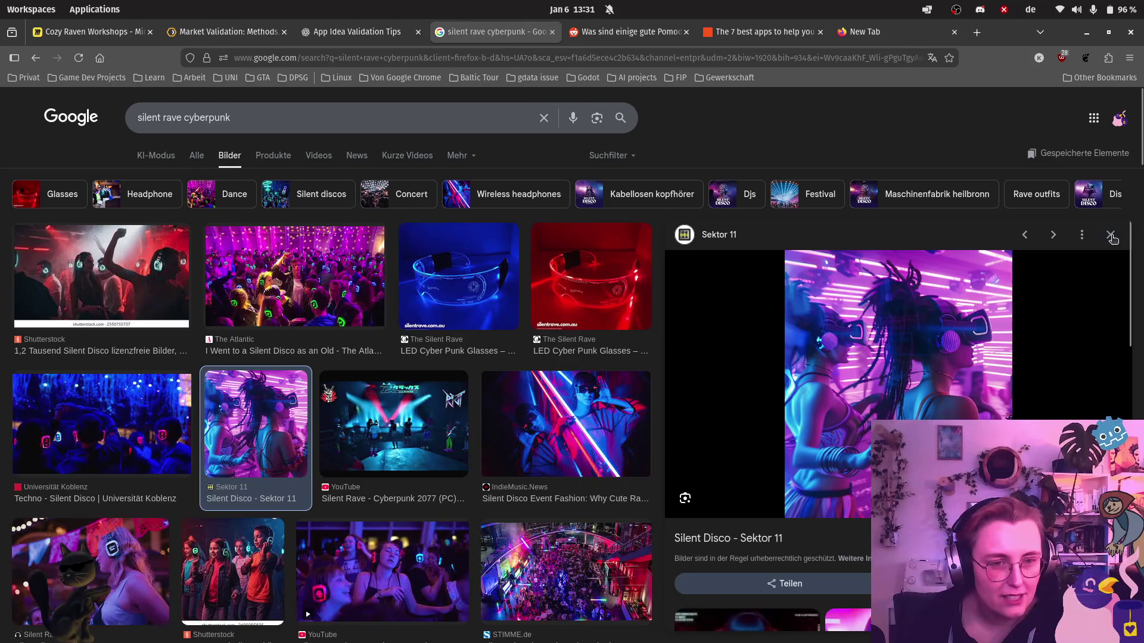
left_click(1111, 236)
left_click(793, 305)
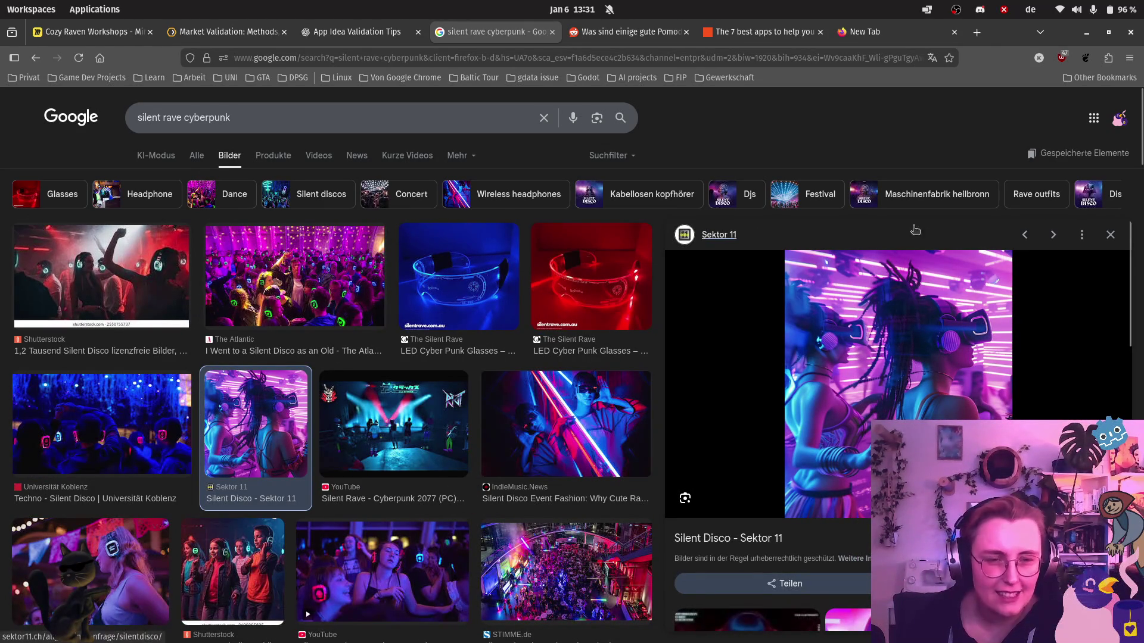
left_click(1110, 235)
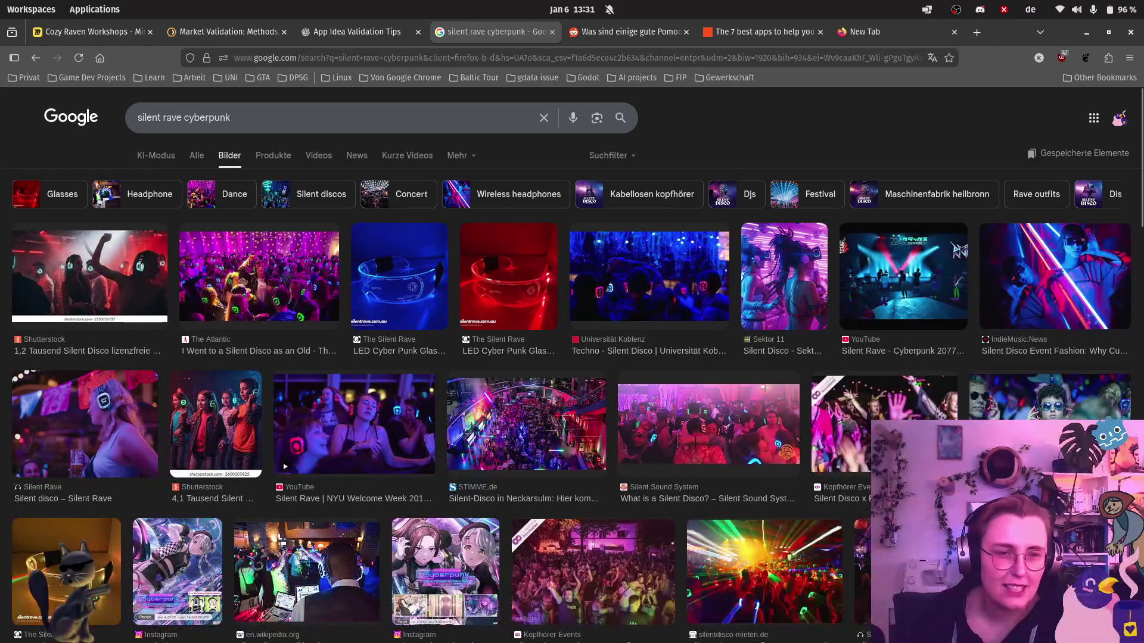
left_click(1088, 292)
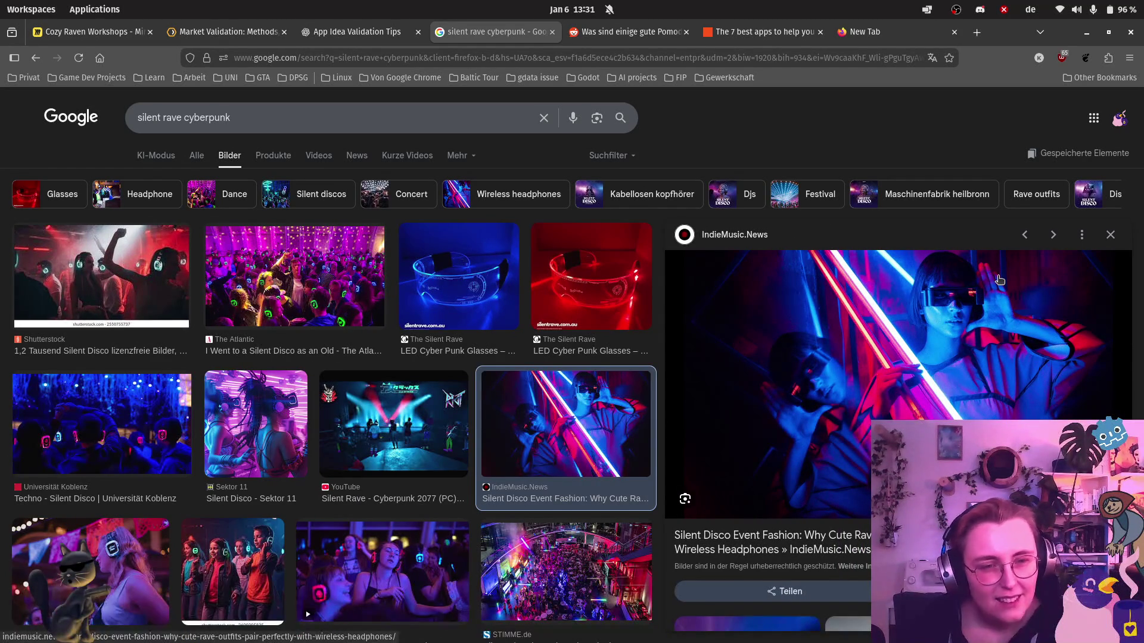
left_click(1111, 239)
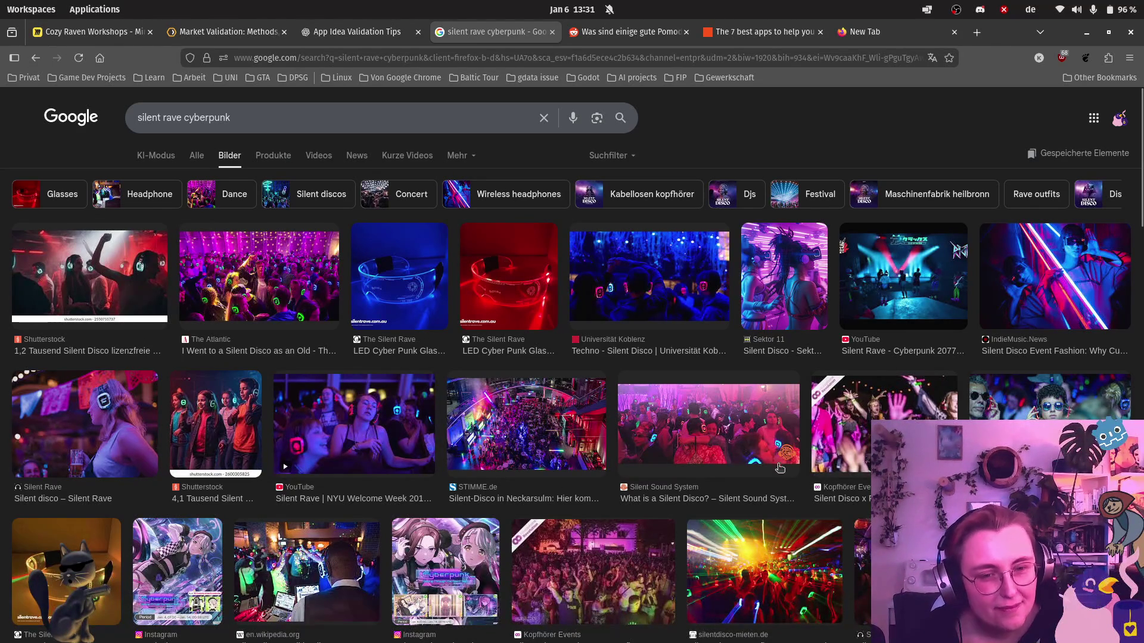
scroll(644, 423, "down", 2)
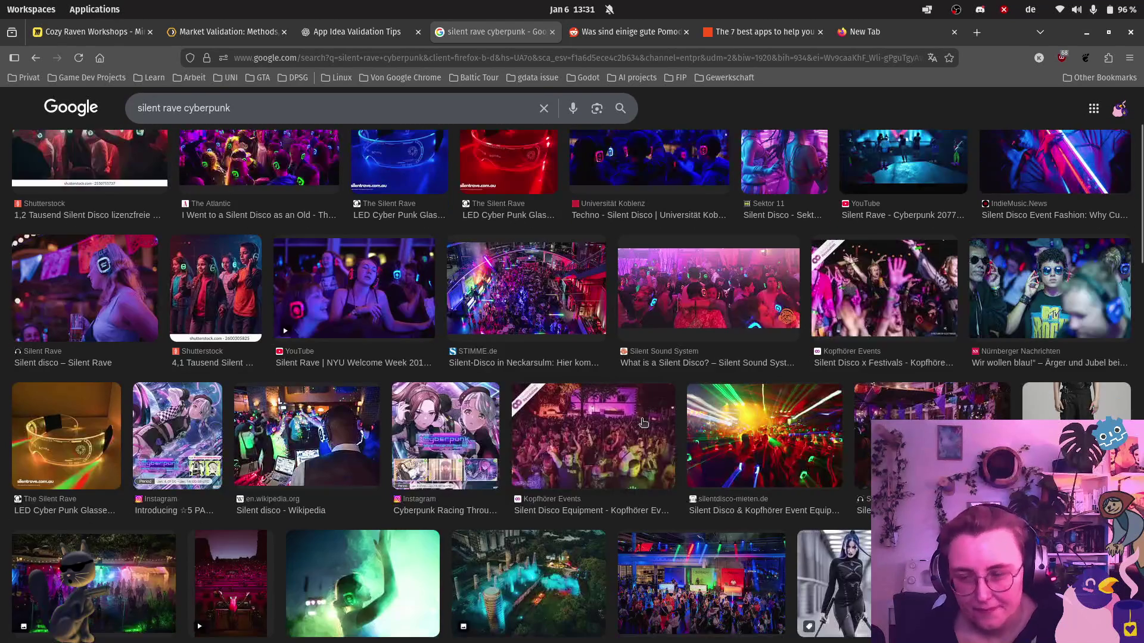
scroll(643, 423, "down", 1)
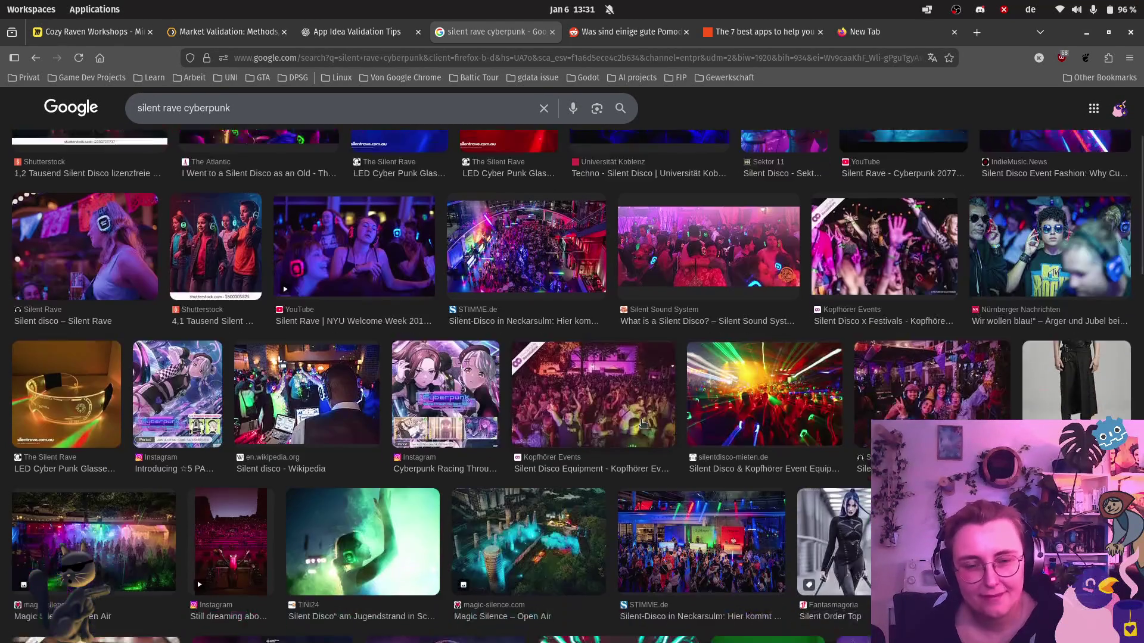
left_click(83, 385)
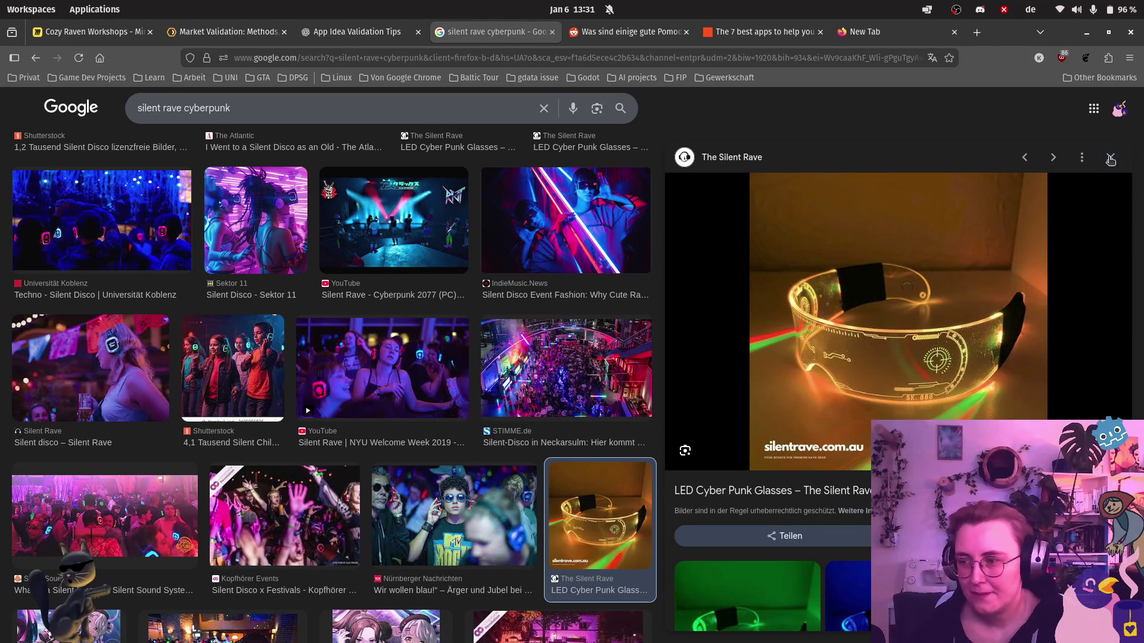
left_click(1110, 158)
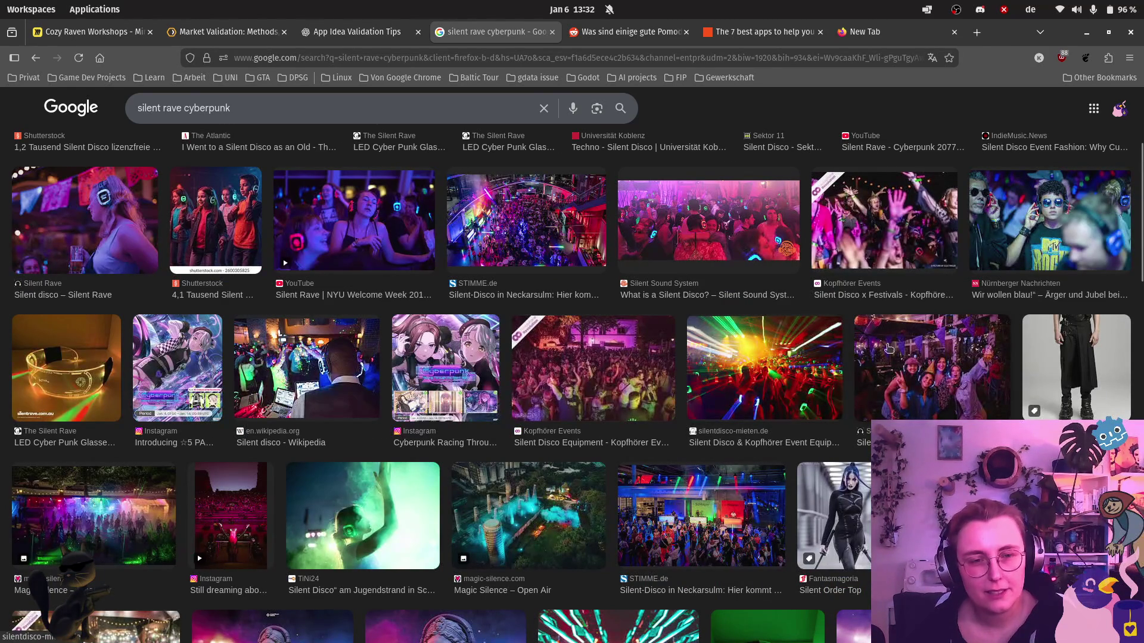
scroll(885, 345, "down", 3)
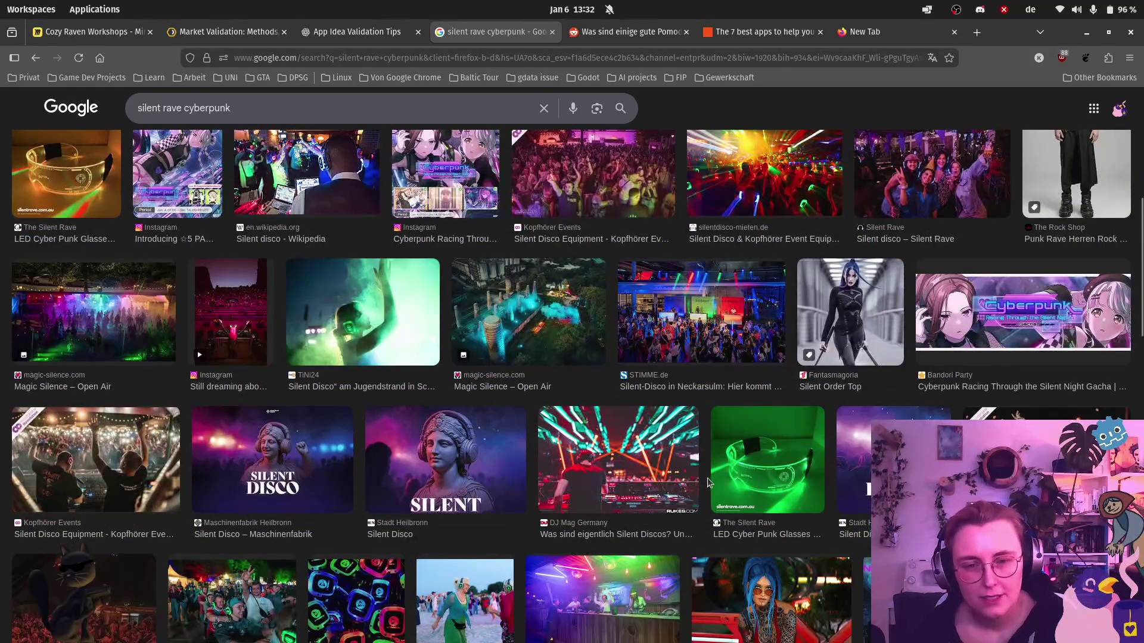
Screenshot the DJ under stage lights from the DJ Mag Germany image and return to Miro.
left_click(666, 473)
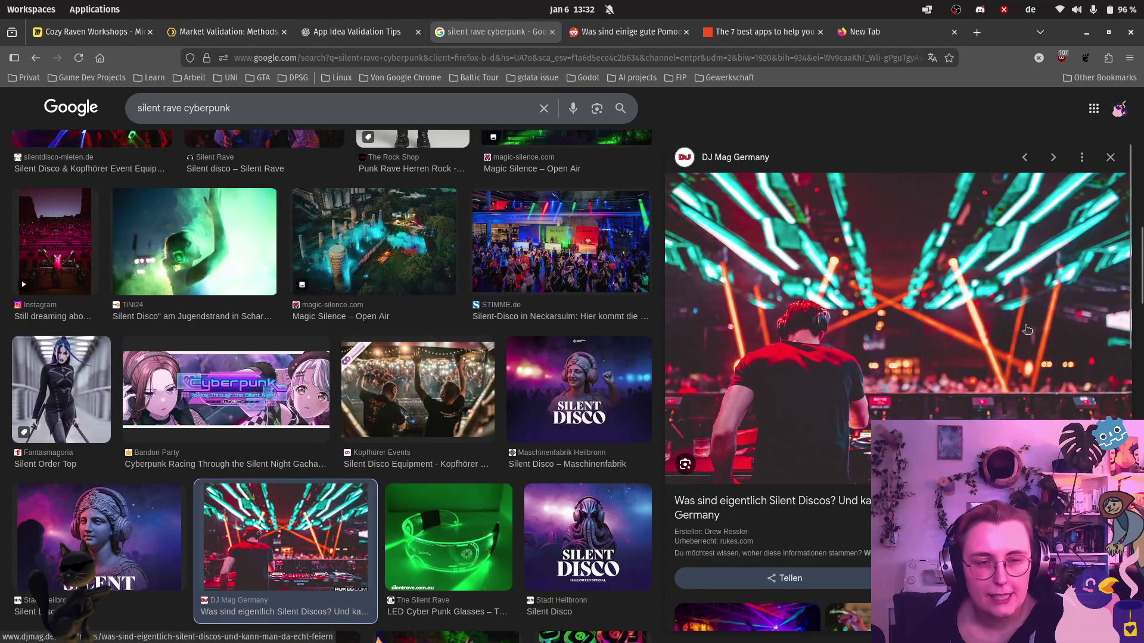
key("Print")
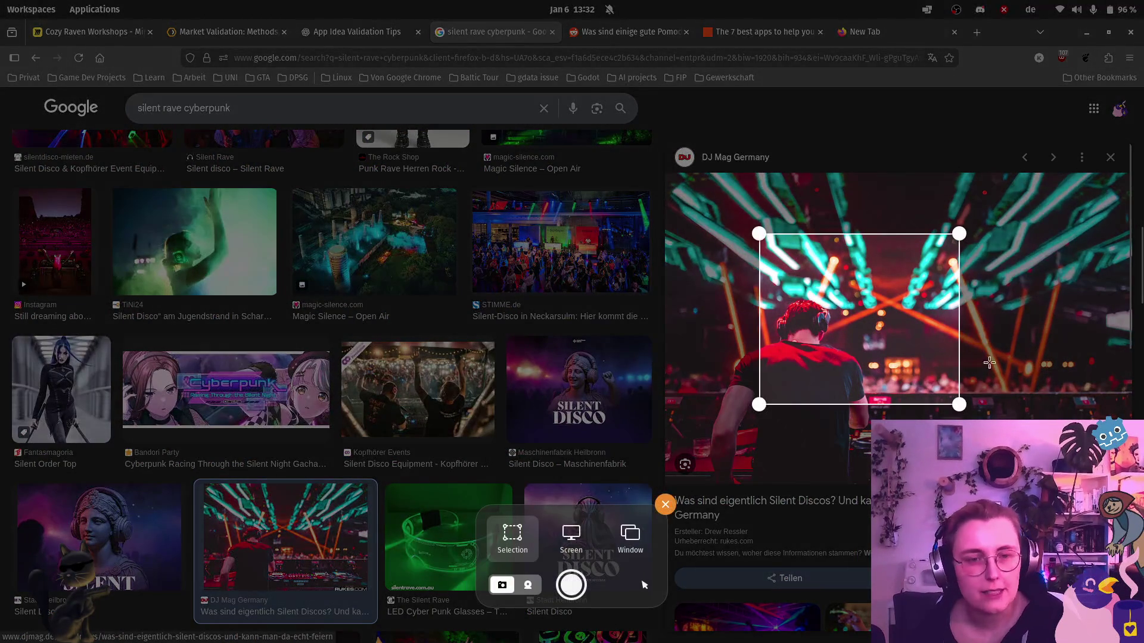
left_click_drag(869, 349, 802, 316)
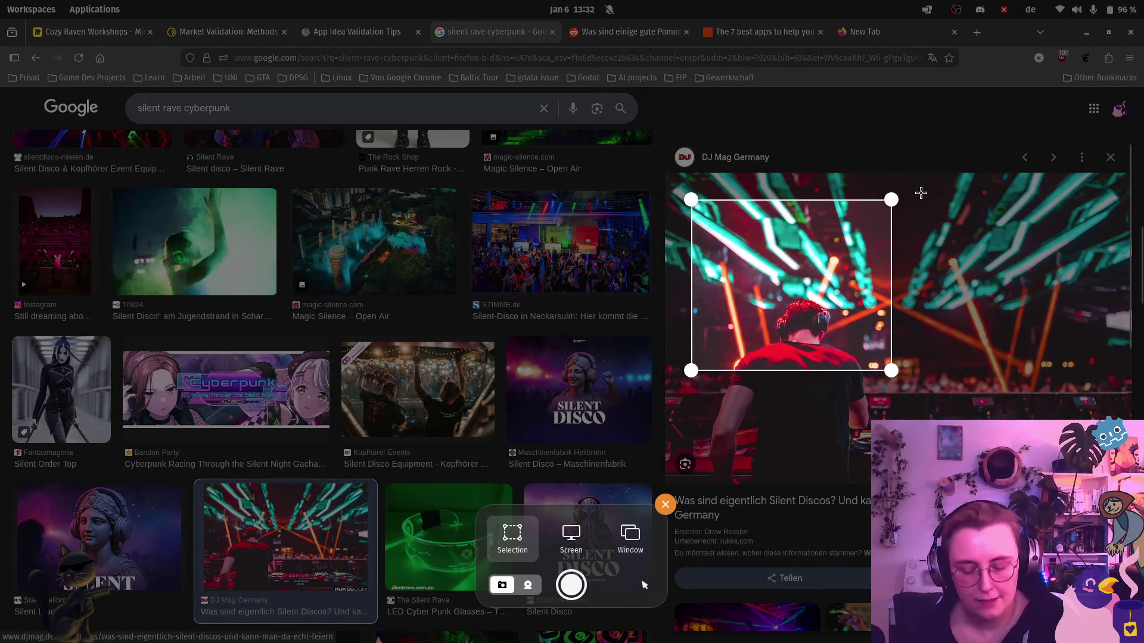
key("Return")
left_click(51, 32)
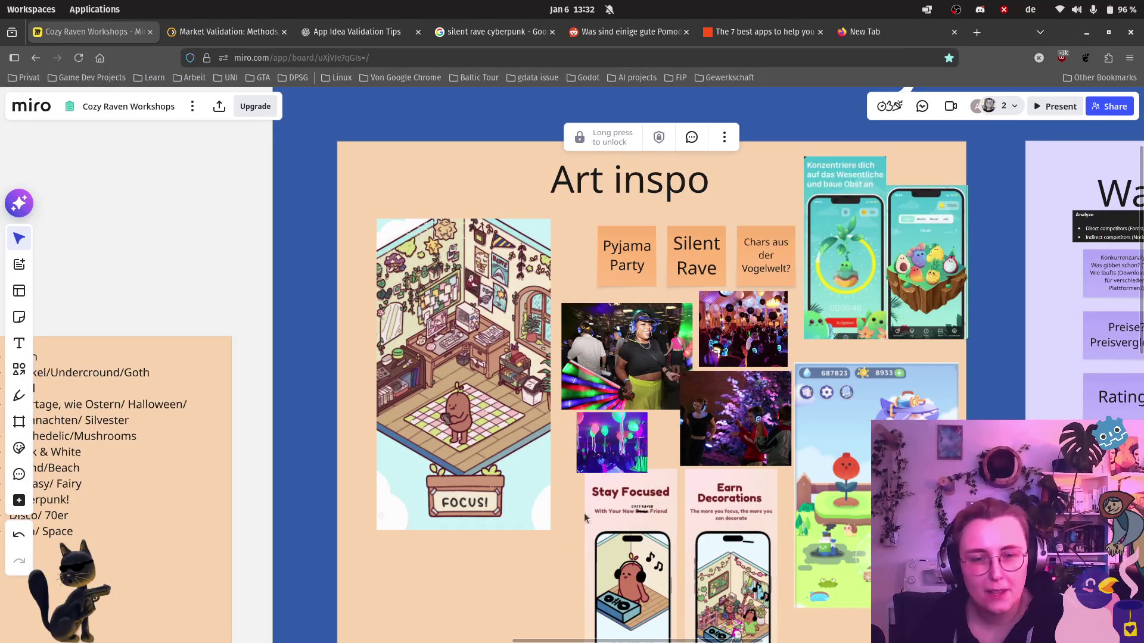
Paste the DJ screenshot and enlarge it below the cozy room illustration.
scroll(693, 396, "down", 2)
key("ctrl+v")
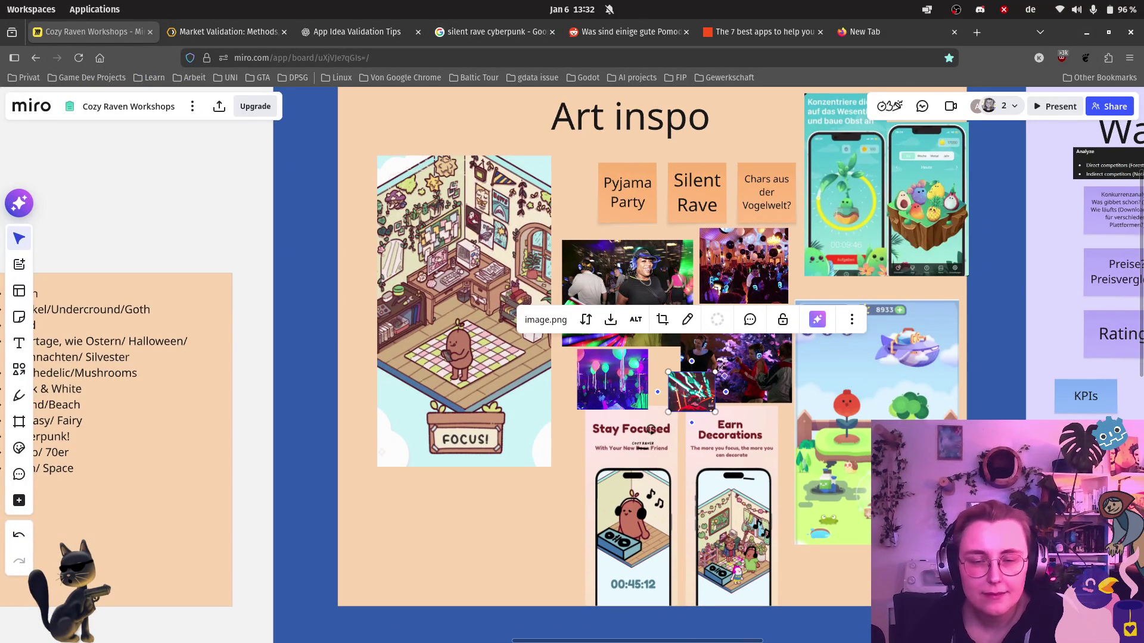
mouse_move(718, 370)
left_mouse_down()
mouse_move(765, 329)
mouse_move(555, 523)
mouse_move(547, 512)
left_mouse_up()
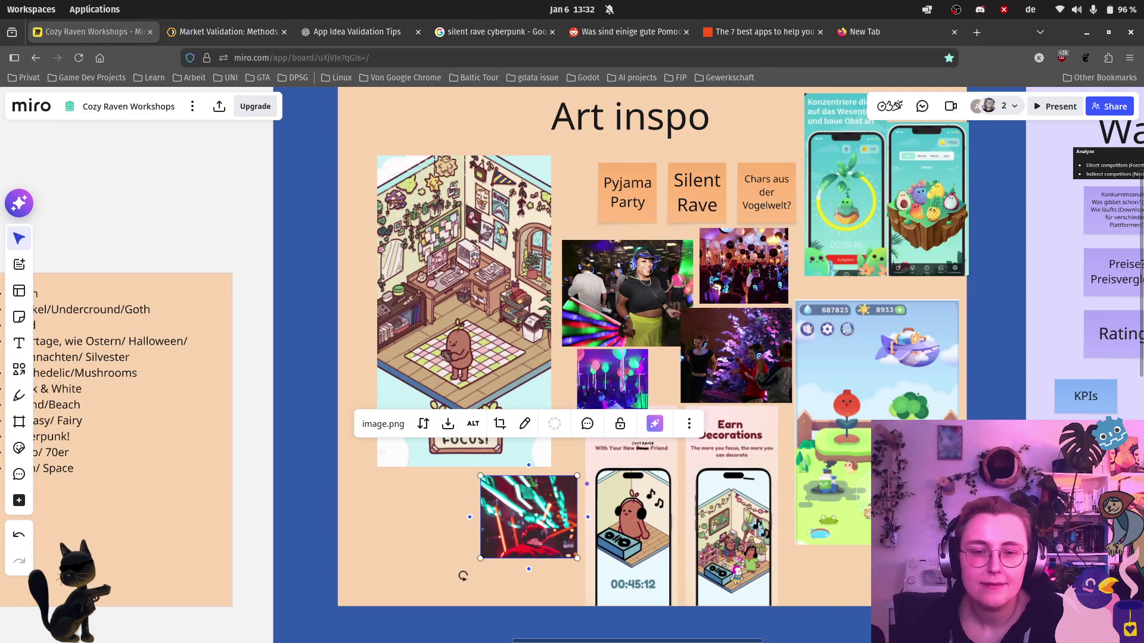
Open the app description text block for editing.
scroll(463, 576, "down", 5)
scroll(739, 348, "up", 5)
left_click(831, 208)
left_click(771, 205)
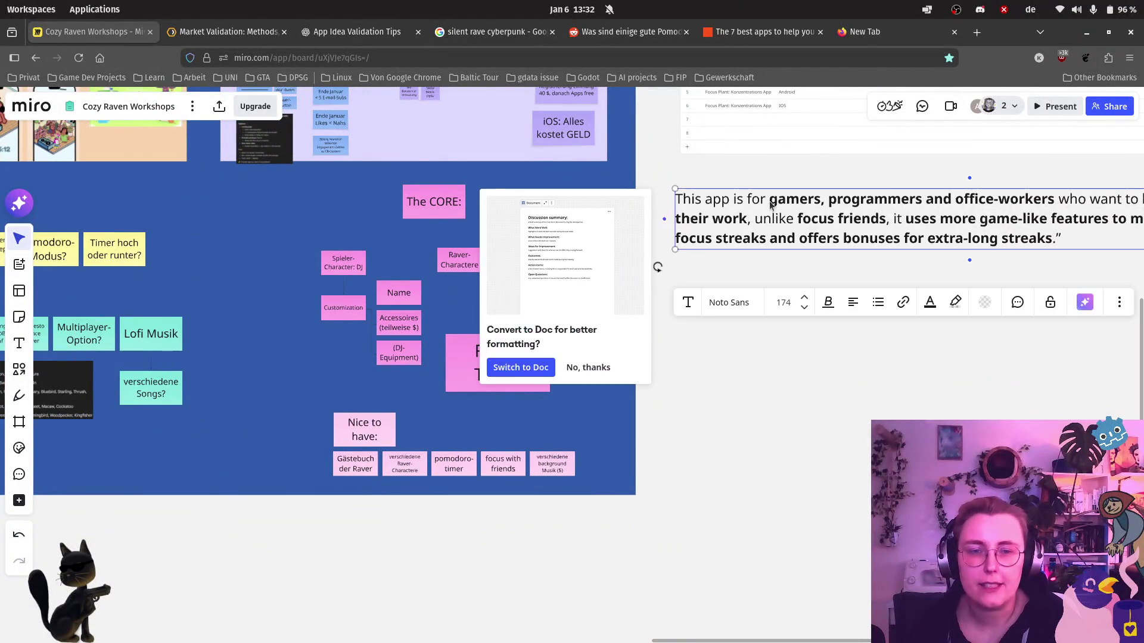
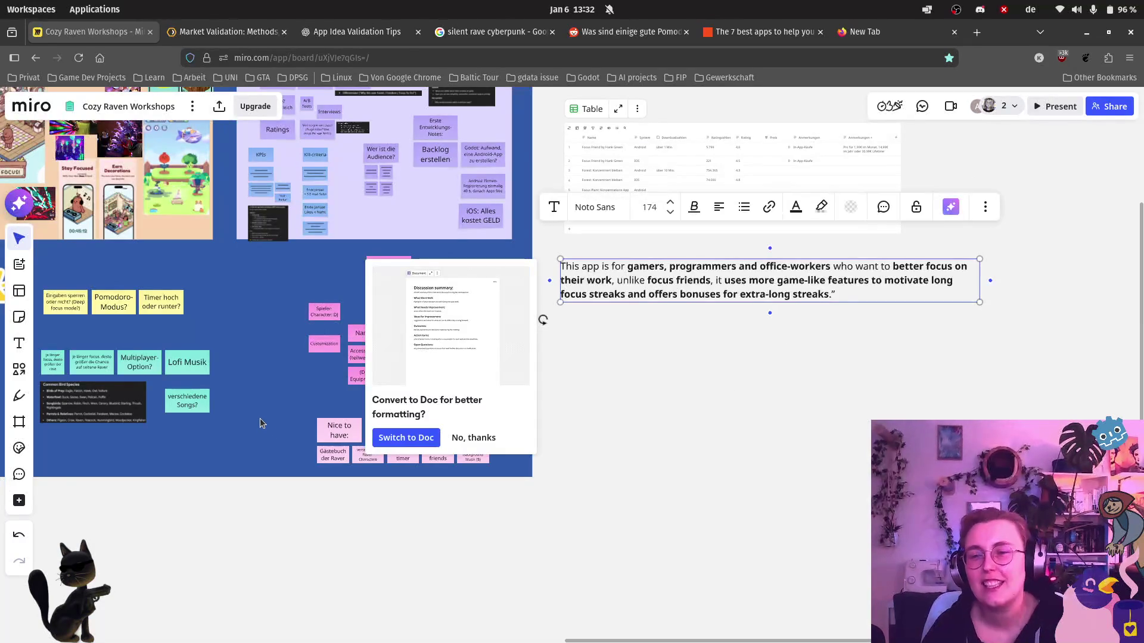
Find the 'Backlog erstellen' sticky note in the development notes and duplicate it.
scroll(260, 418, "up", 5)
scroll(260, 419, "left", 5)
scroll(295, 333, "up", 5)
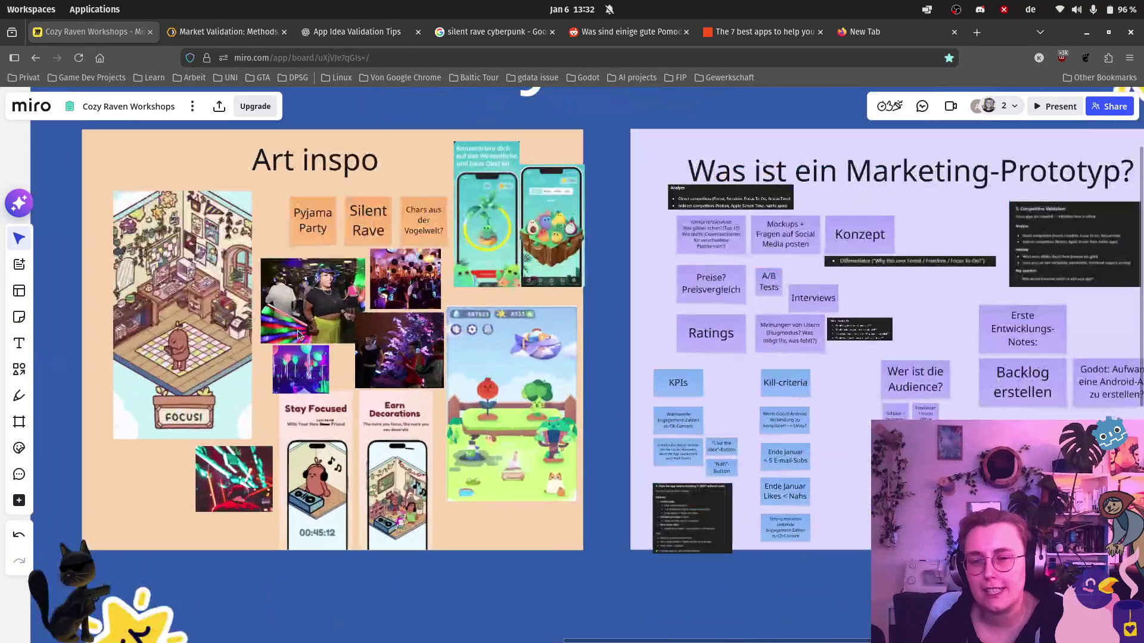
scroll(368, 488, "up", 5)
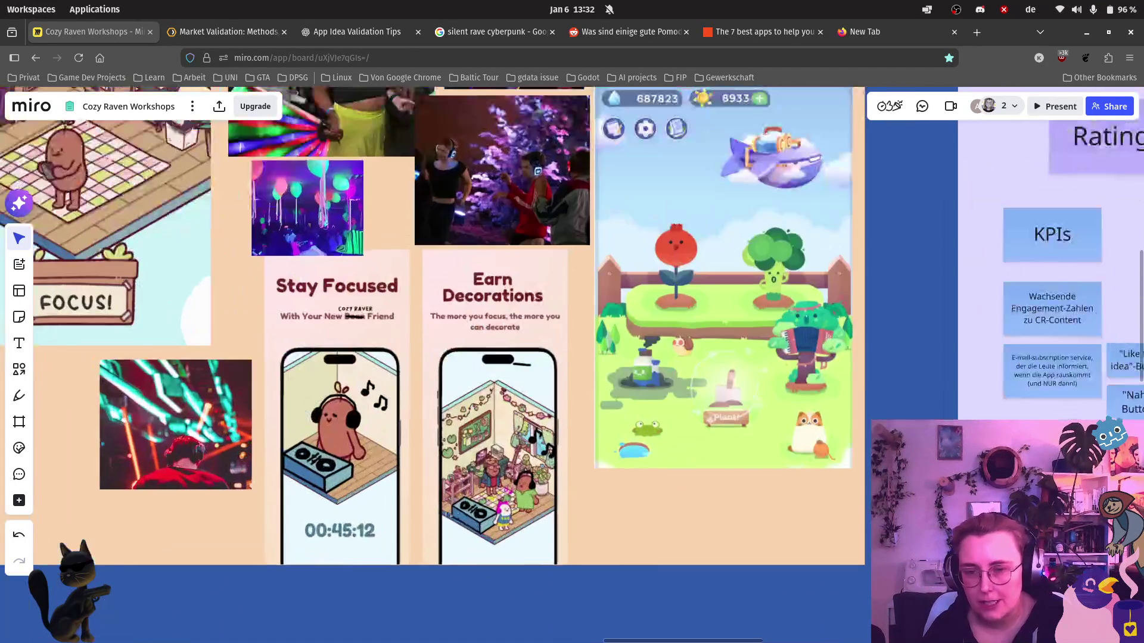
scroll(452, 513, "up", 5)
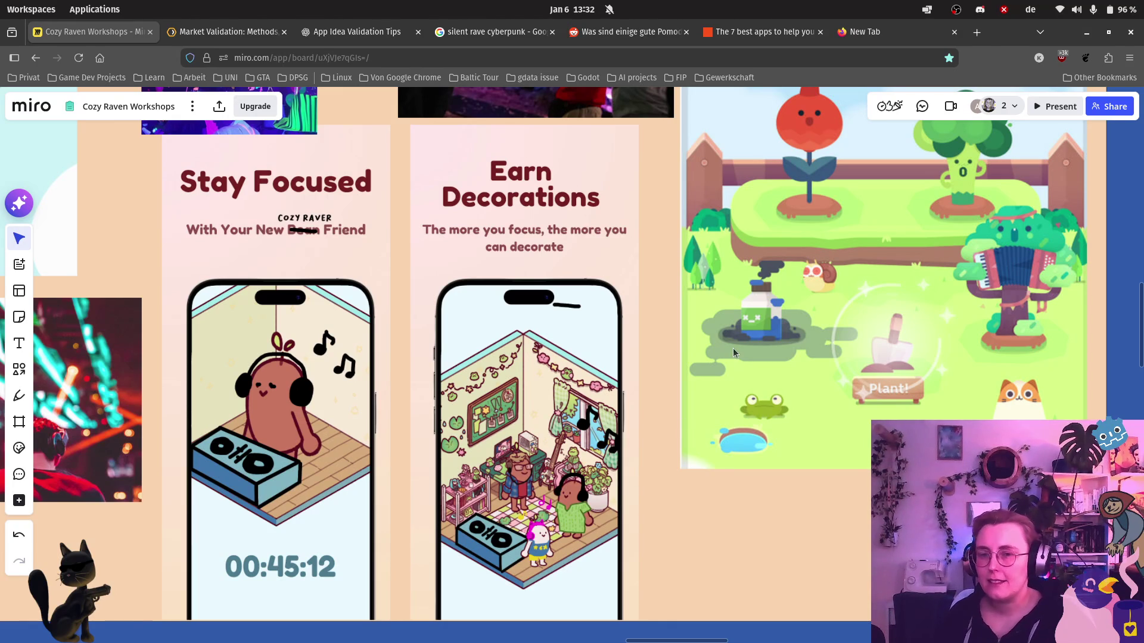
scroll(441, 357, "down", 2)
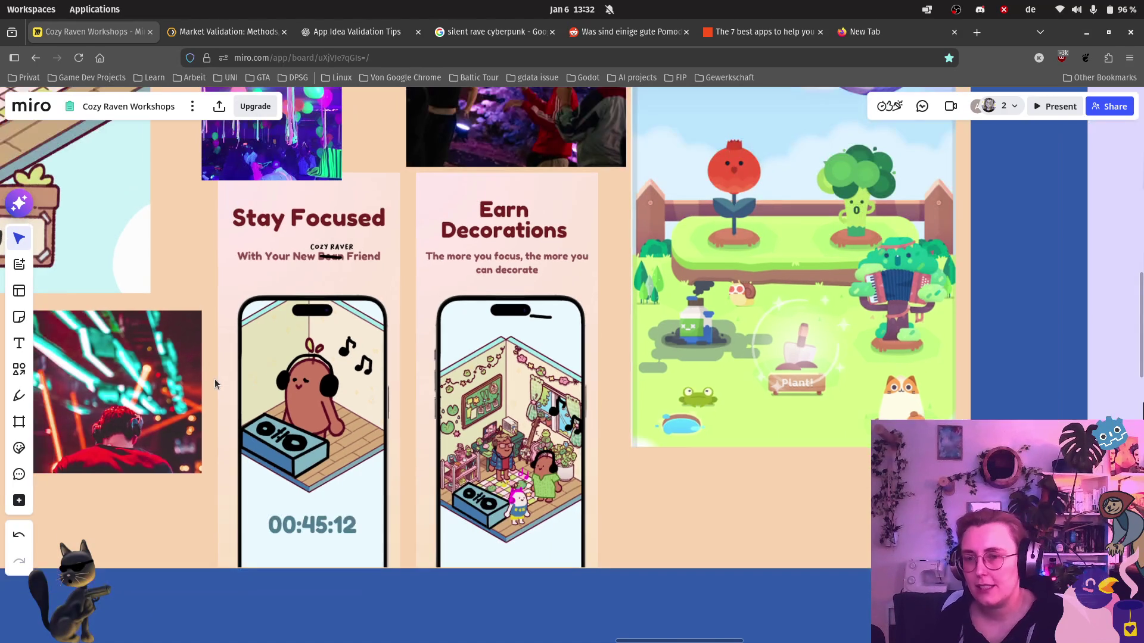
scroll(196, 359, "up", 3)
scroll(196, 360, "left", 5)
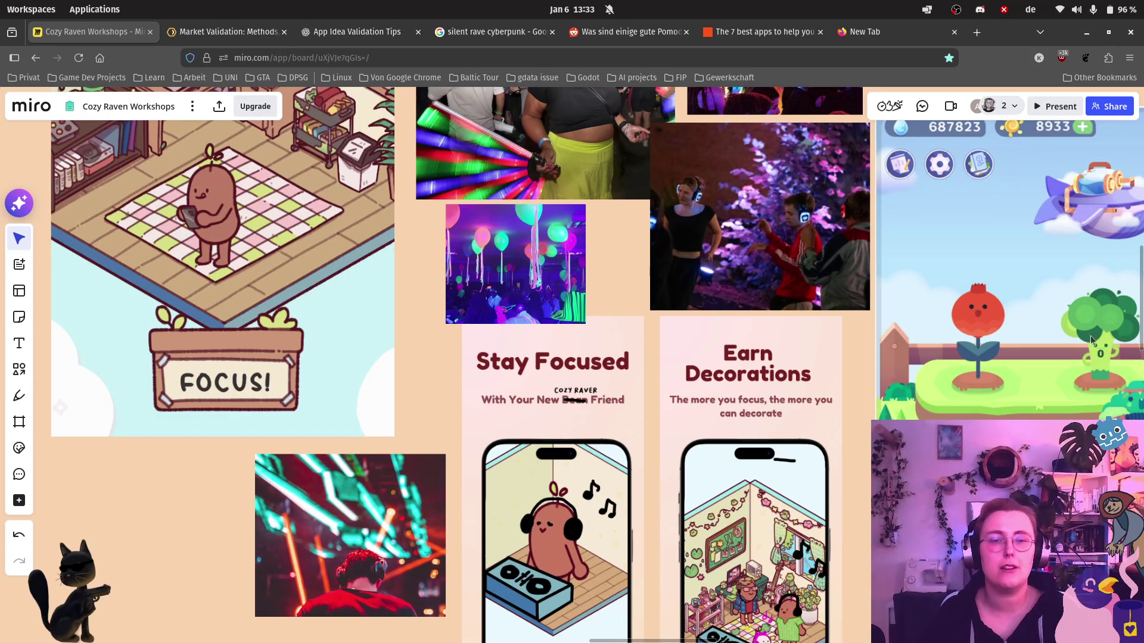
scroll(757, 292, "down", 5)
scroll(856, 255, "right", 10)
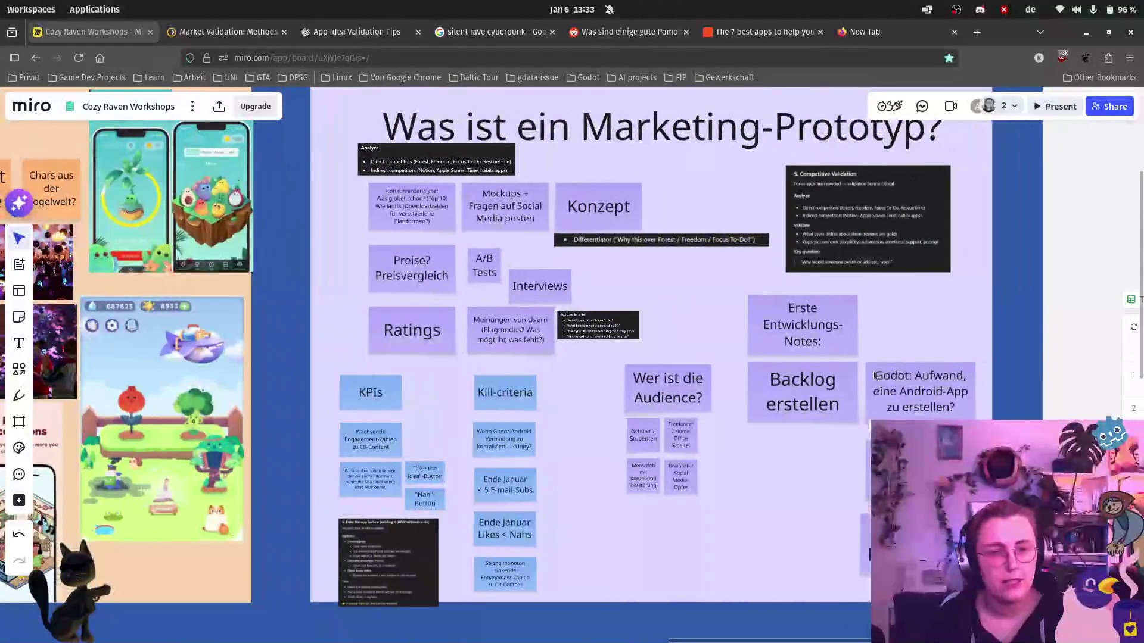
scroll(620, 431, "down", 3)
scroll(548, 375, "up", 5)
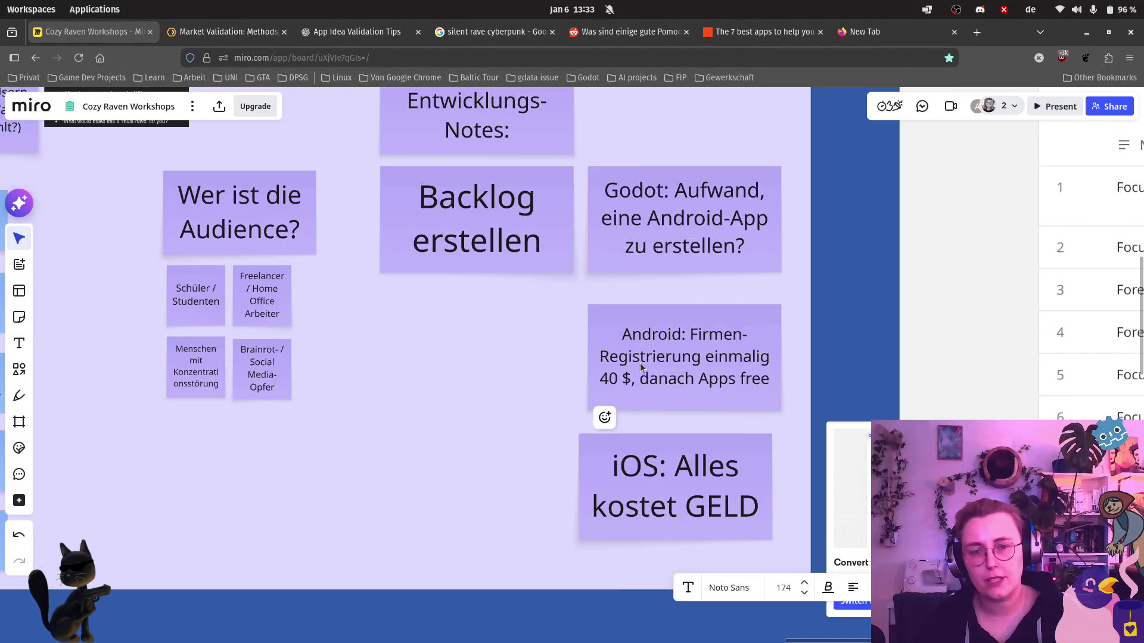
left_click(453, 255)
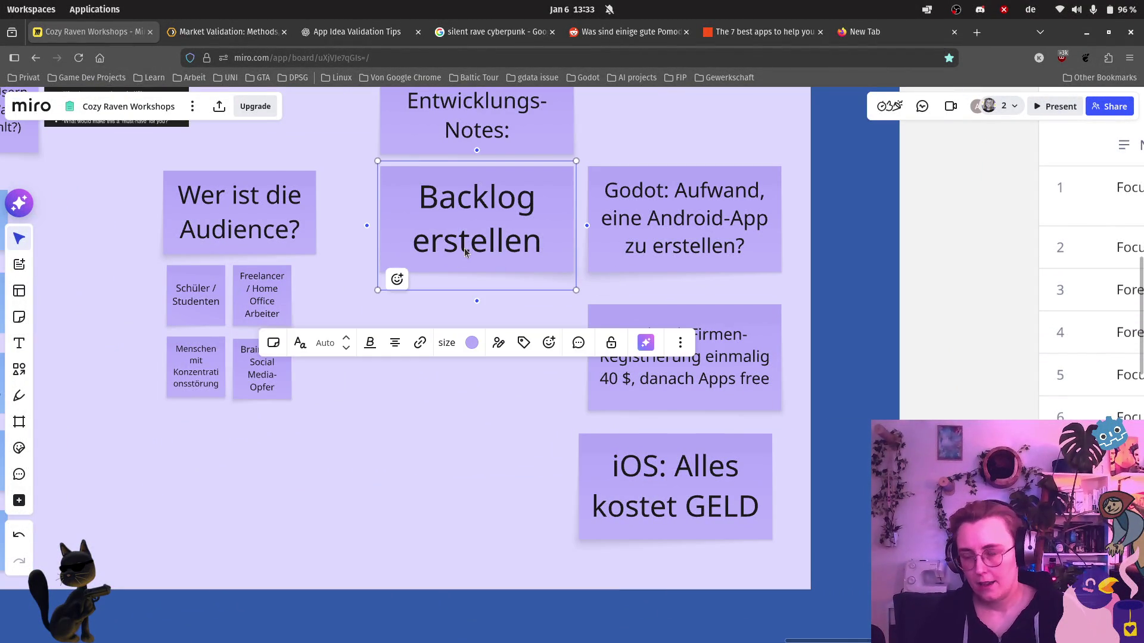
key("ctrl+d")
Retitle the copy 'Godot: Neon Shader' and zoom back out over the planning notes.
double_click(504, 349)
key("ctrl+a")
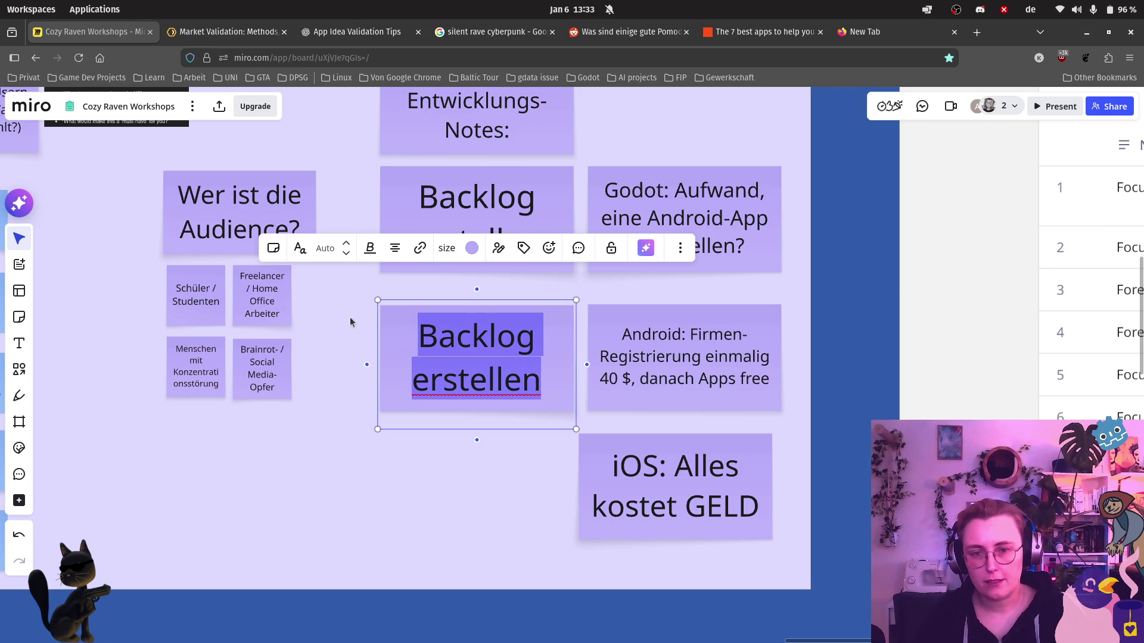
type("Godot: ")
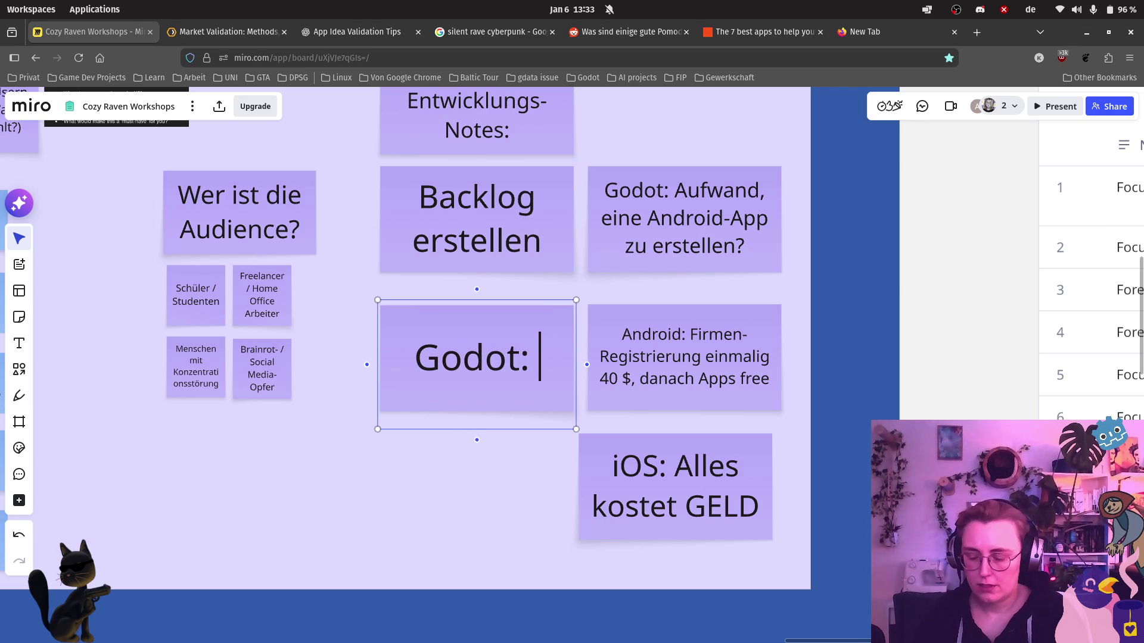
type("Neon Shader")
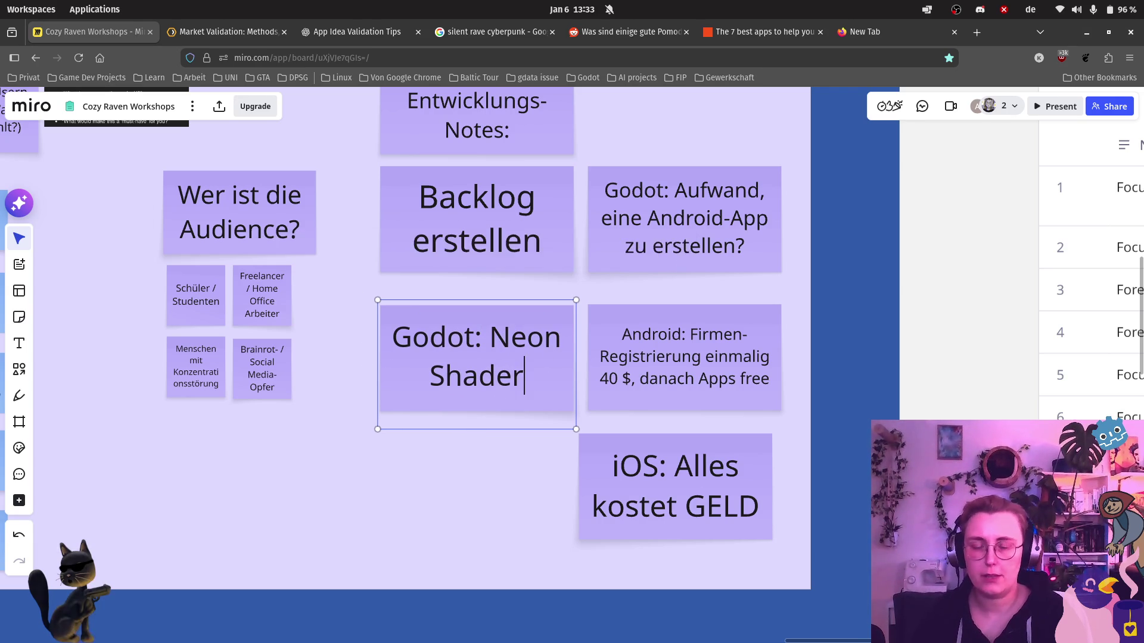
left_click(430, 545)
scroll(387, 534, "down", 3)
scroll(417, 488, "left", 5)
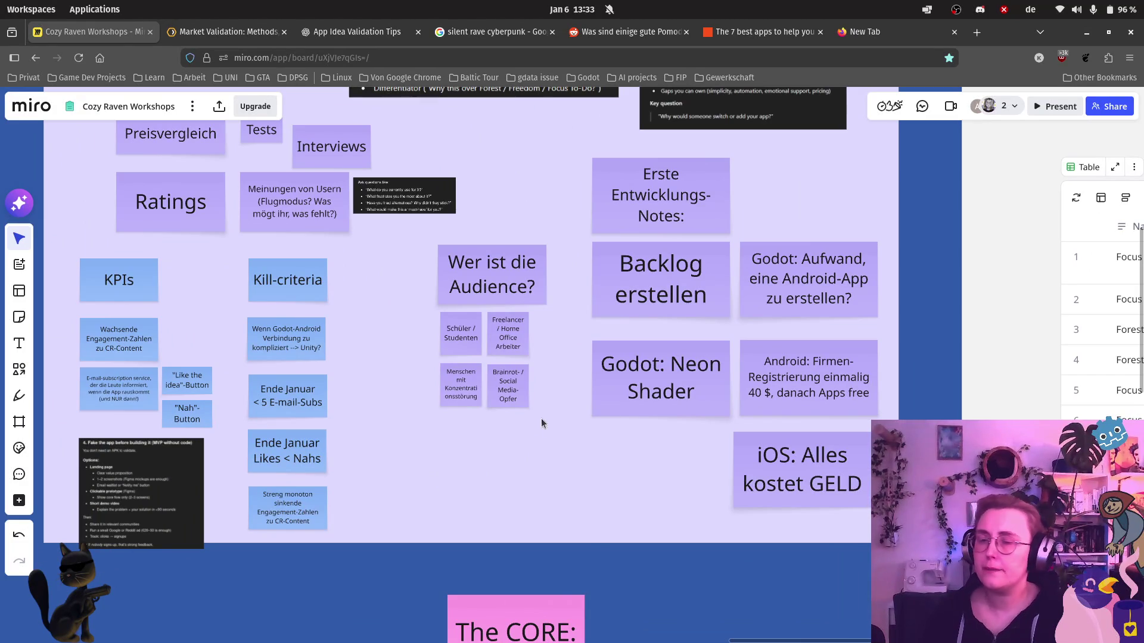
Pan left and zoom in on the collage of rave photos, cozy-game screenshots and app mockups.
scroll(541, 417, "left", 8)
scroll(541, 417, "up", 2)
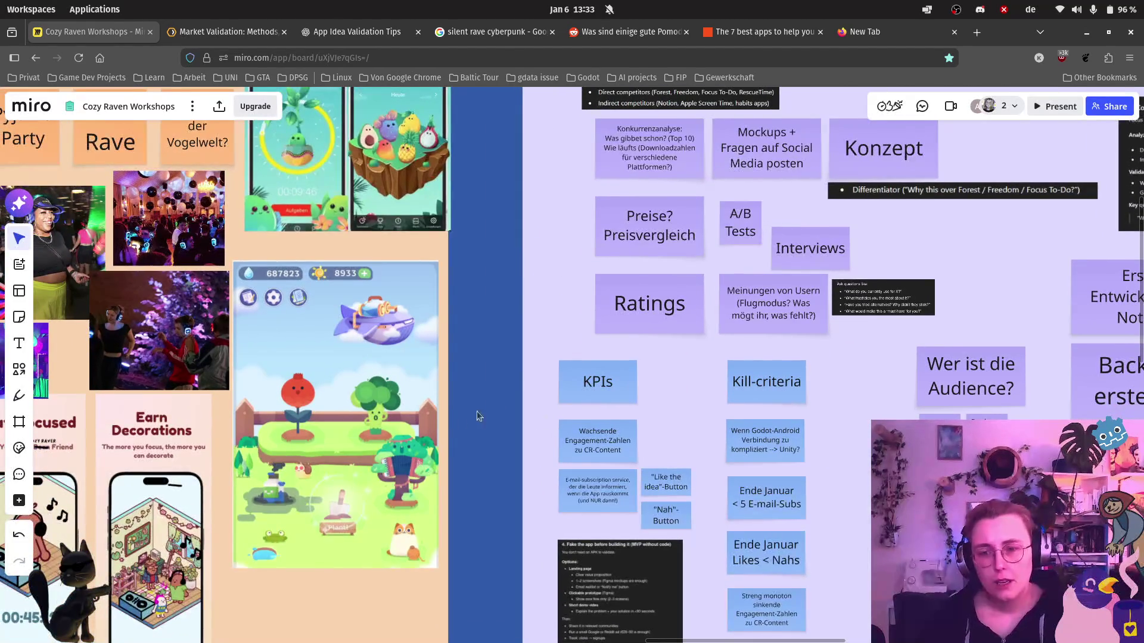
scroll(459, 423, "left", 5)
scroll(396, 241, "down", 2)
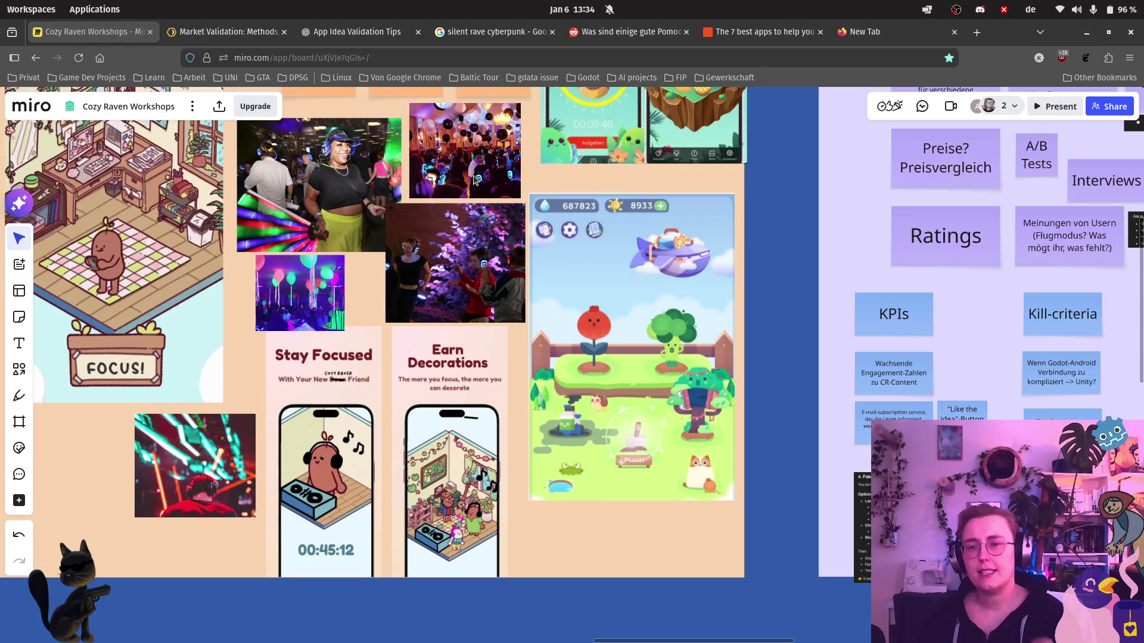
scroll(208, 240, "up", 2)
scroll(222, 212, "up", 1)
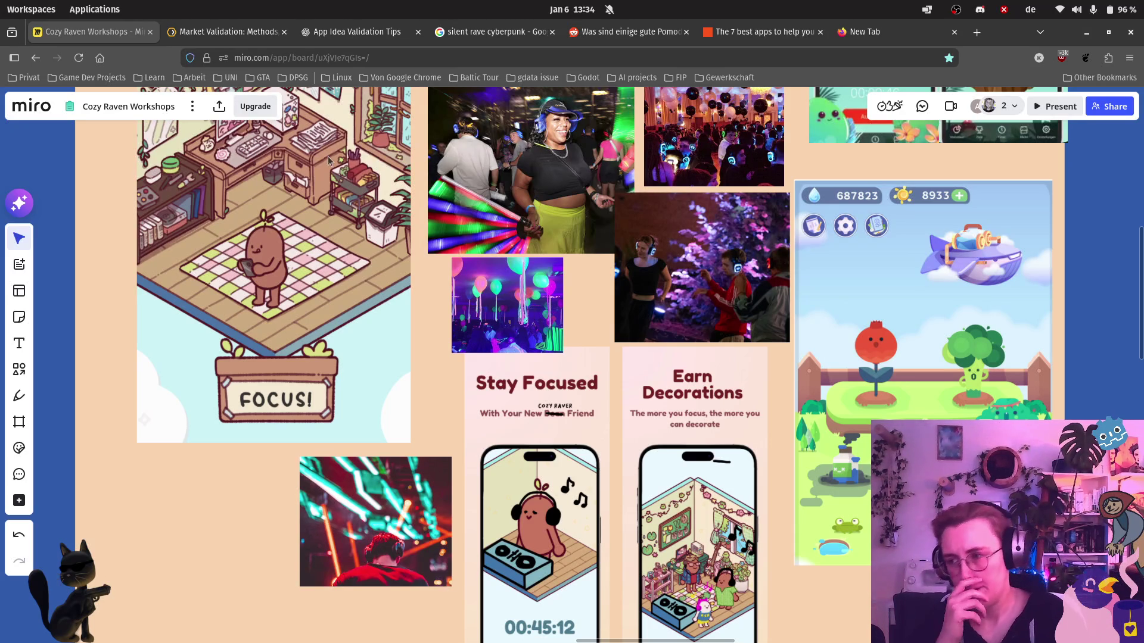
scroll(292, 316, "down", 2)
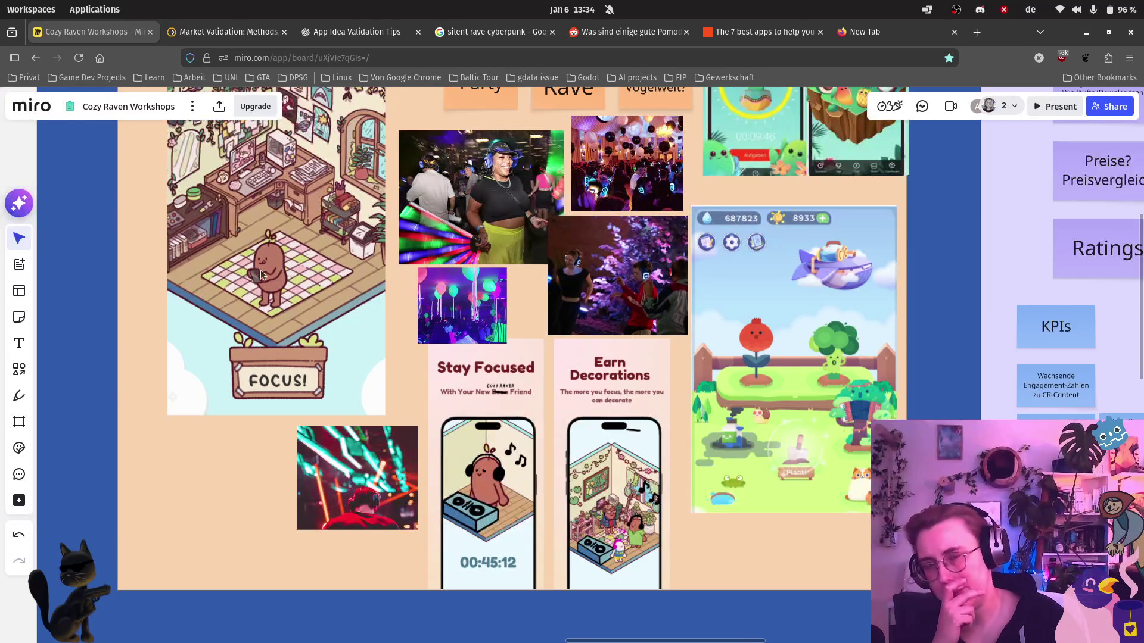
scroll(239, 392, "up", 3)
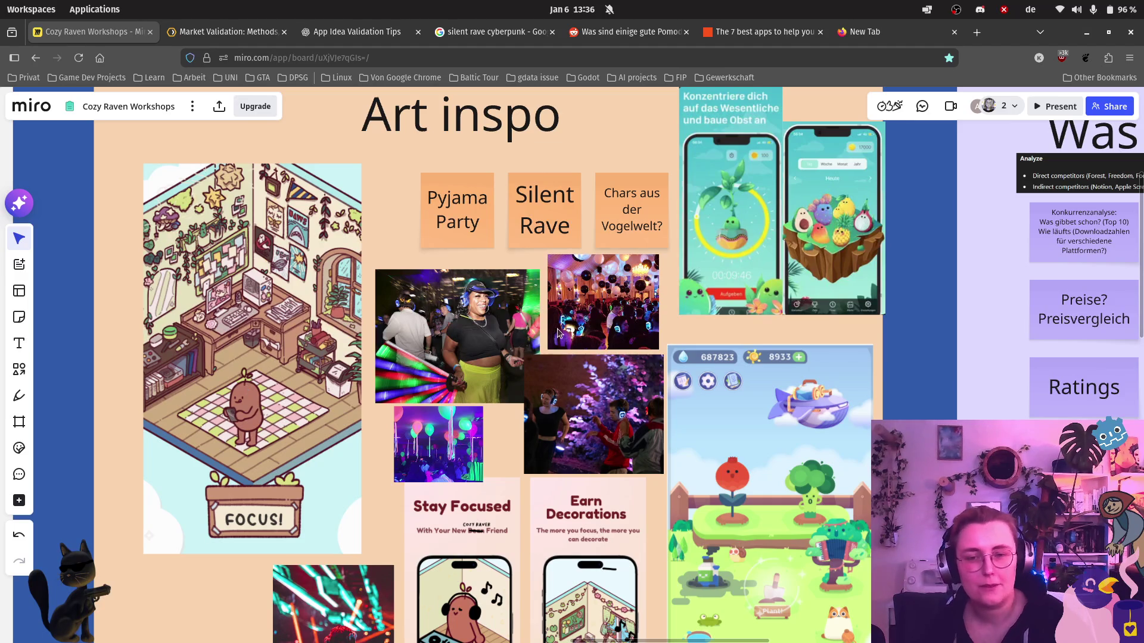
Add a pink sticky note reading 'Währung' beside the mind map.
scroll(544, 426, "down", 5)
scroll(544, 426, "down", 3)
scroll(777, 356, "down", 8)
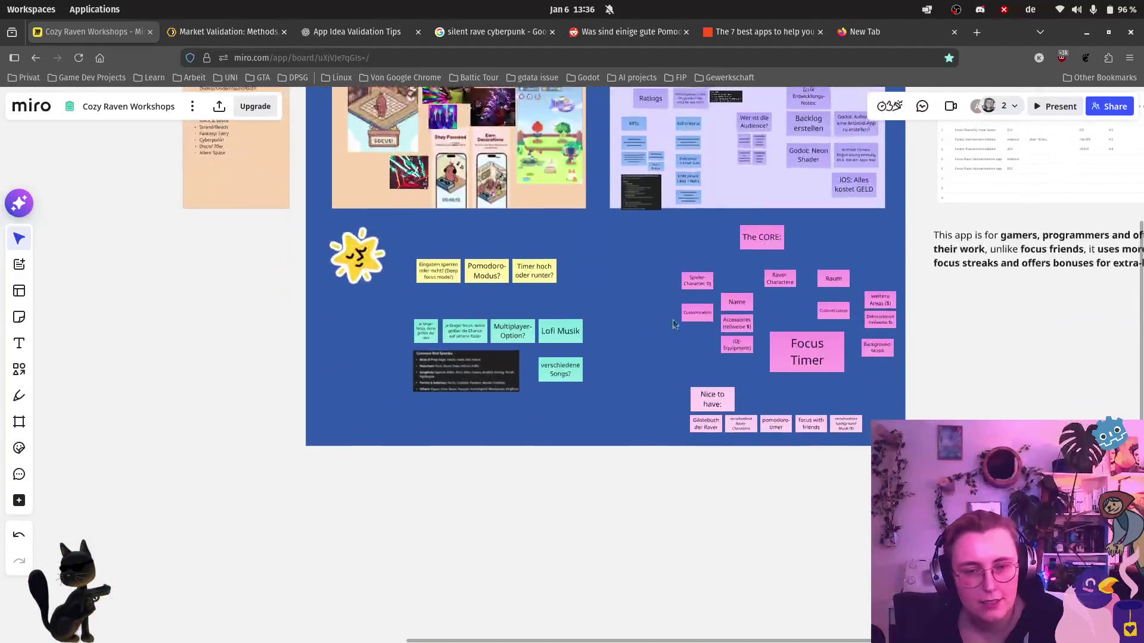
scroll(777, 356, "up", 4)
scroll(673, 287, "up", 4)
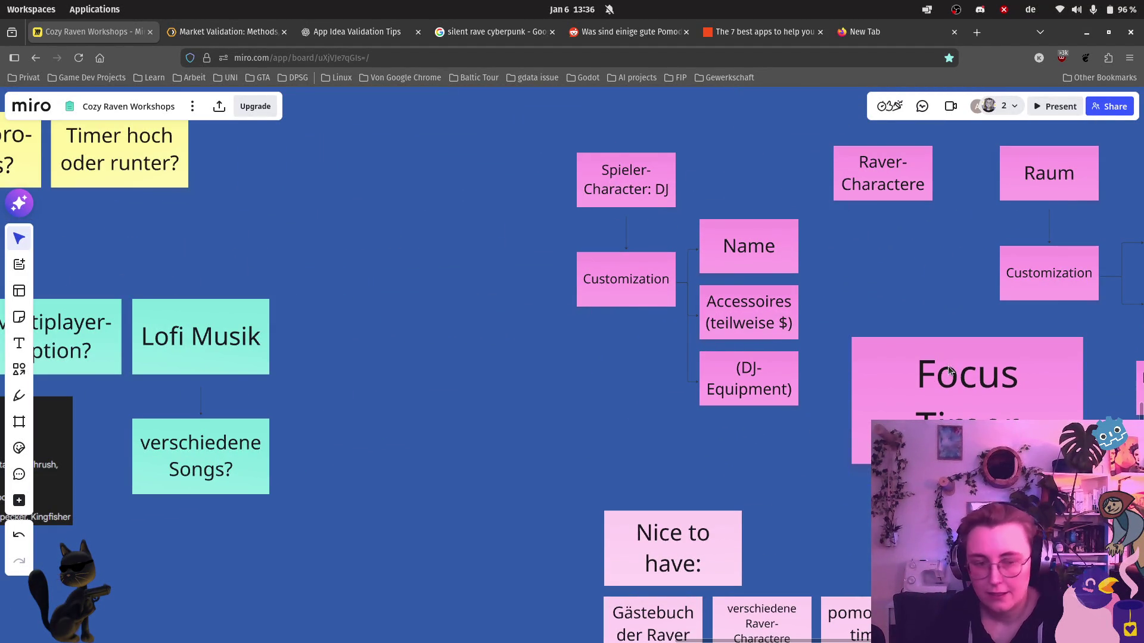
key("ctrl+d")
left_click(1013, 203)
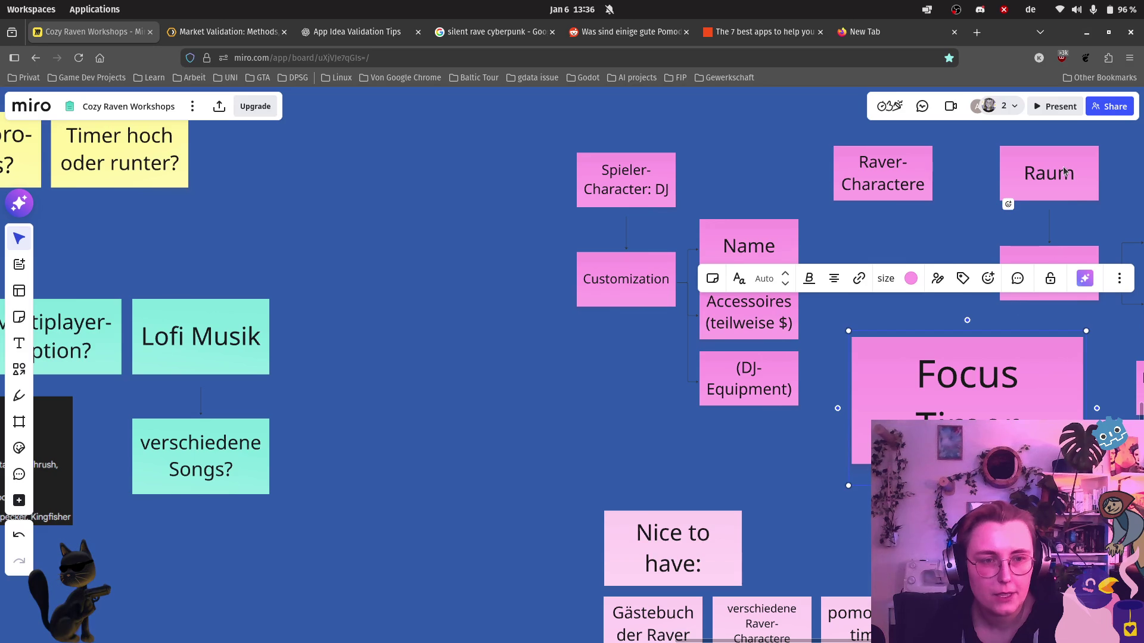
left_click(19, 317)
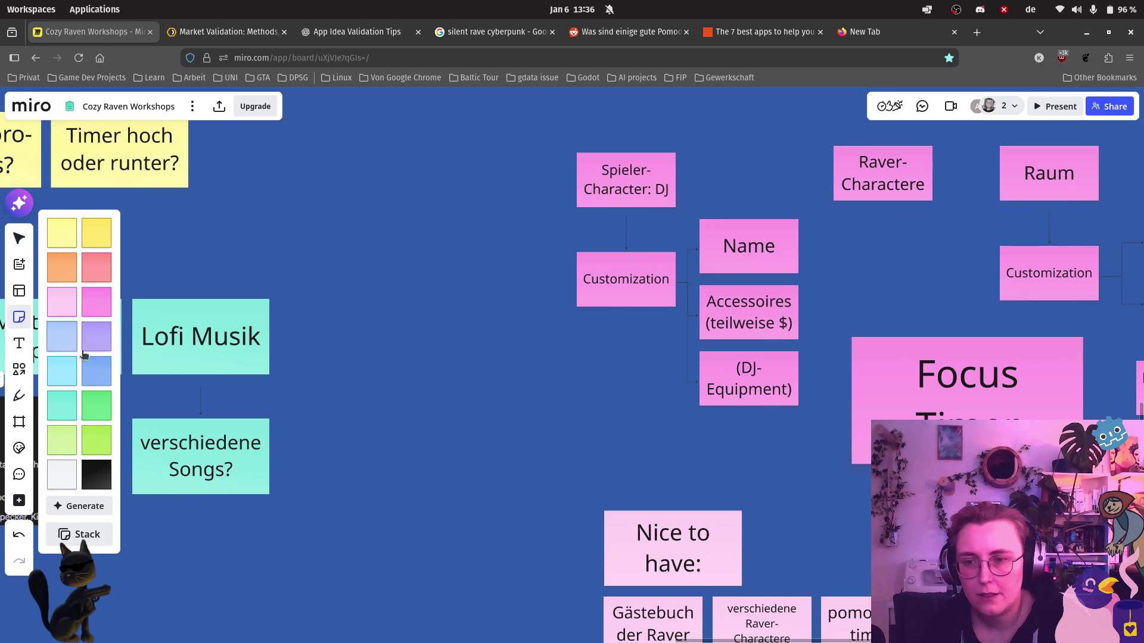
left_click(92, 309)
left_click(613, 458)
type("Währung")
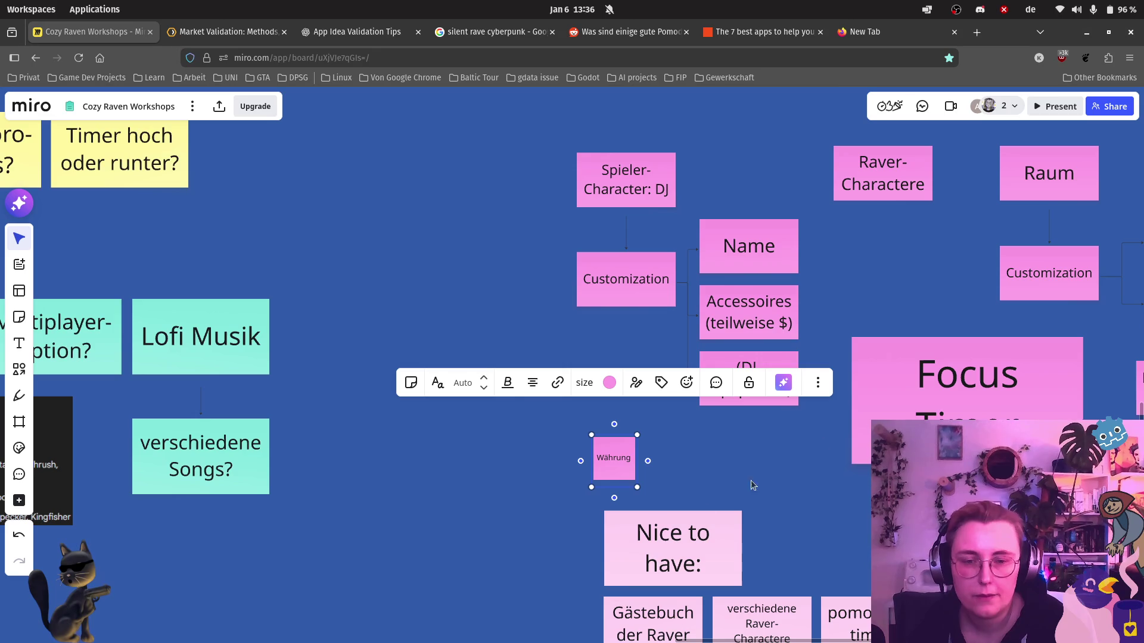
Widen the Währung note into a rectangle and align it beneath Customization.
left_click_drag(648, 461, 702, 459)
left_click(641, 458)
left_click_drag(642, 452, 626, 438)
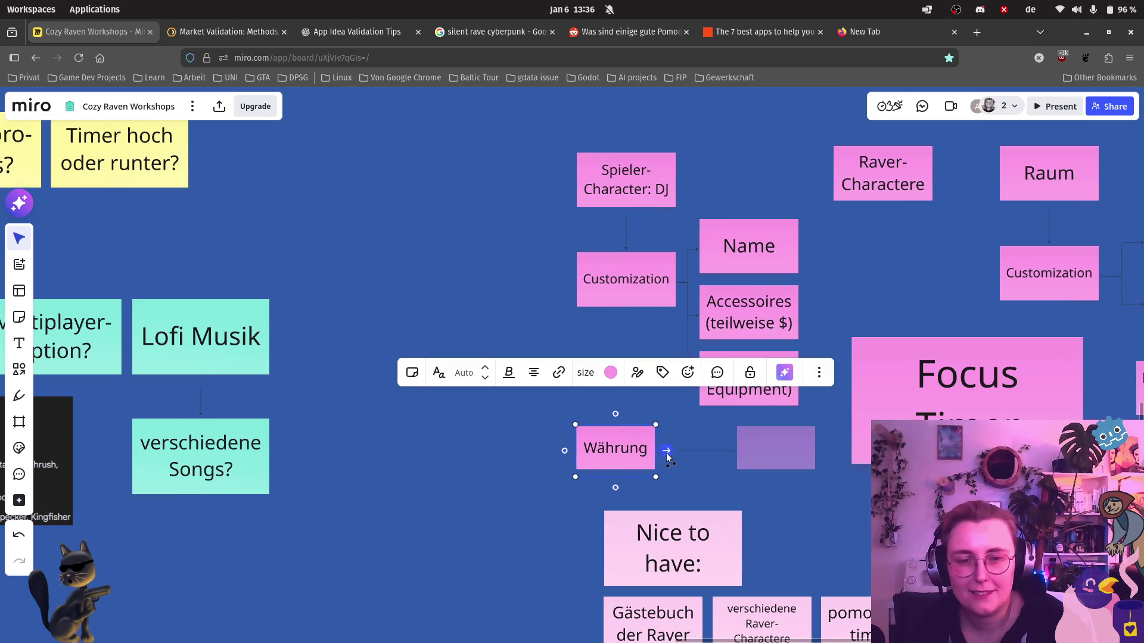
left_click(548, 450)
left_click(20, 343)
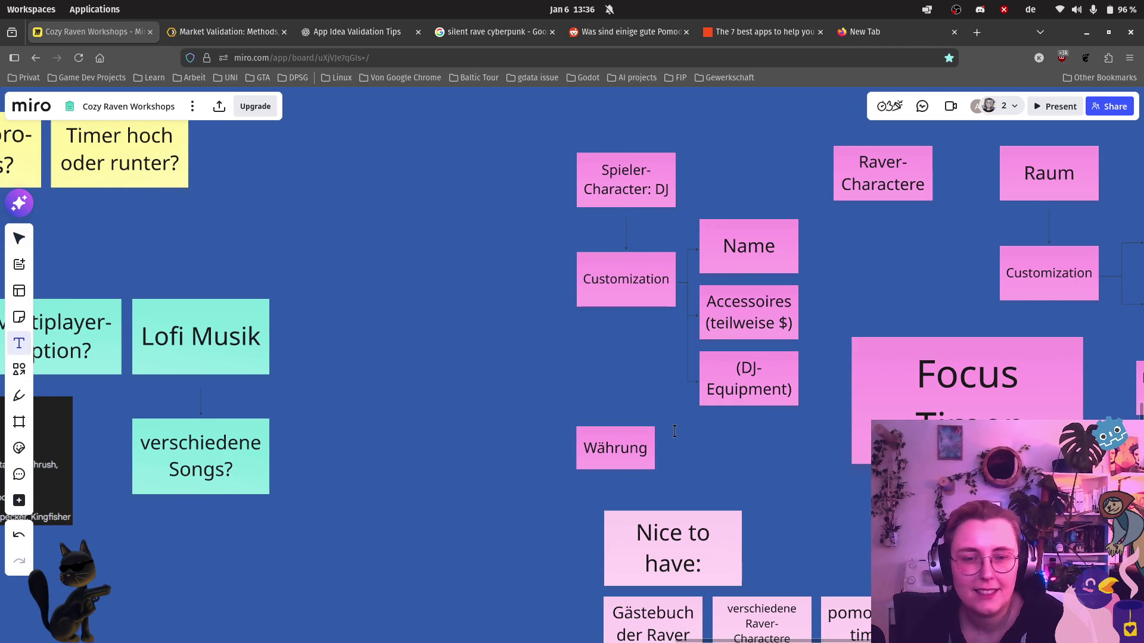
Add a text list right of Währung: '- Beats / Songs / Musik', 'Körner / Federn', 'Neon-Wands'.
left_click(678, 442)
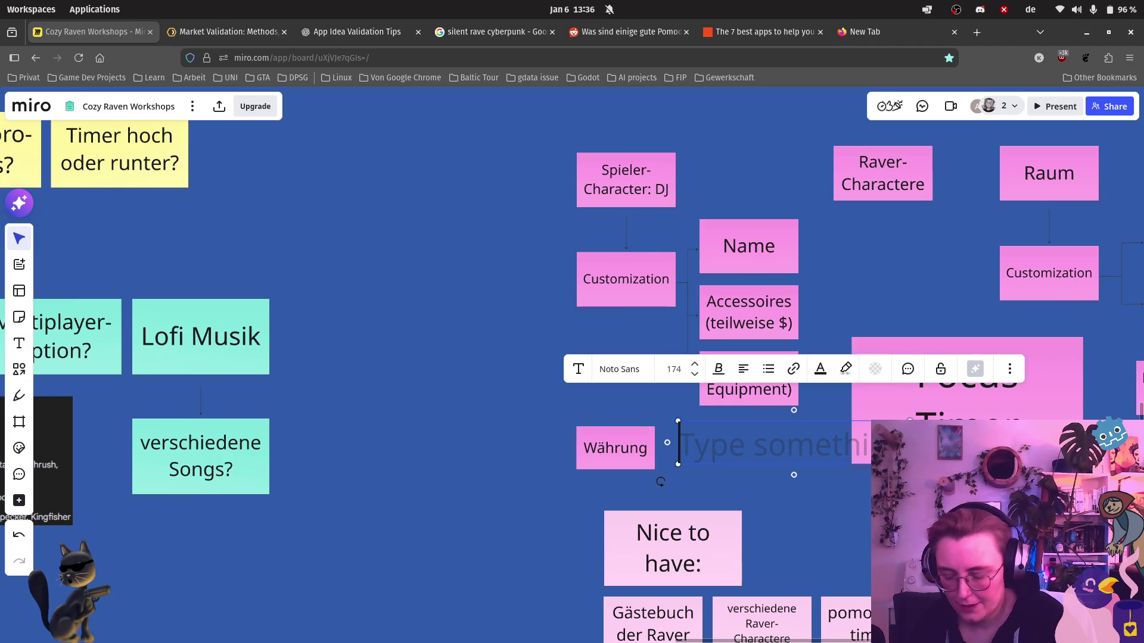
type("- Beats / Songs")
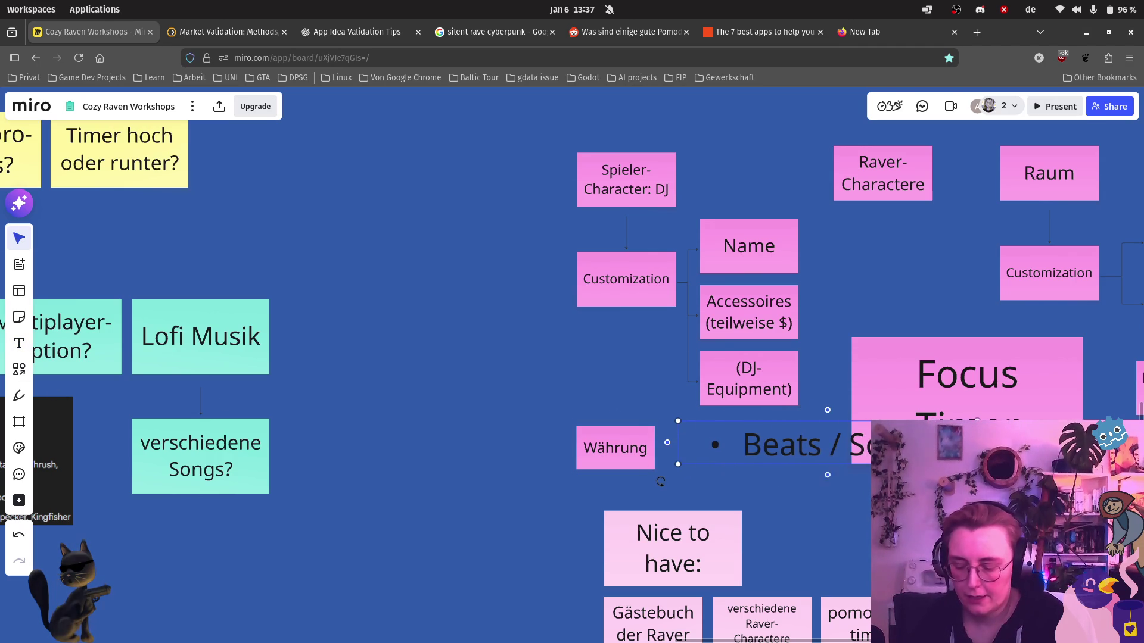
type(" / Mu")
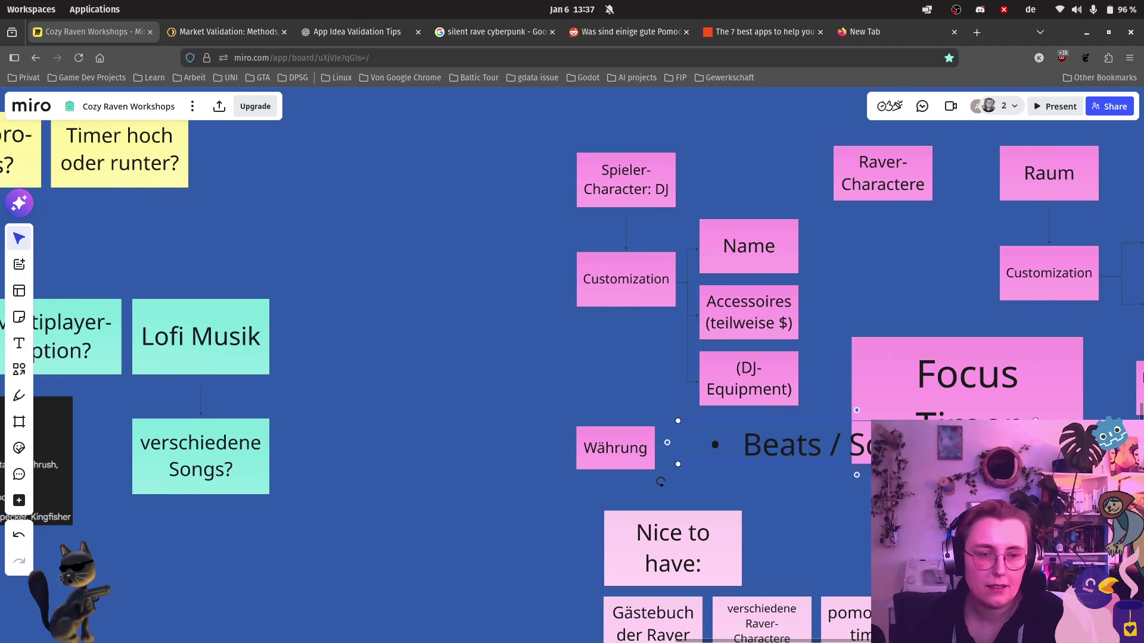
type("sik")
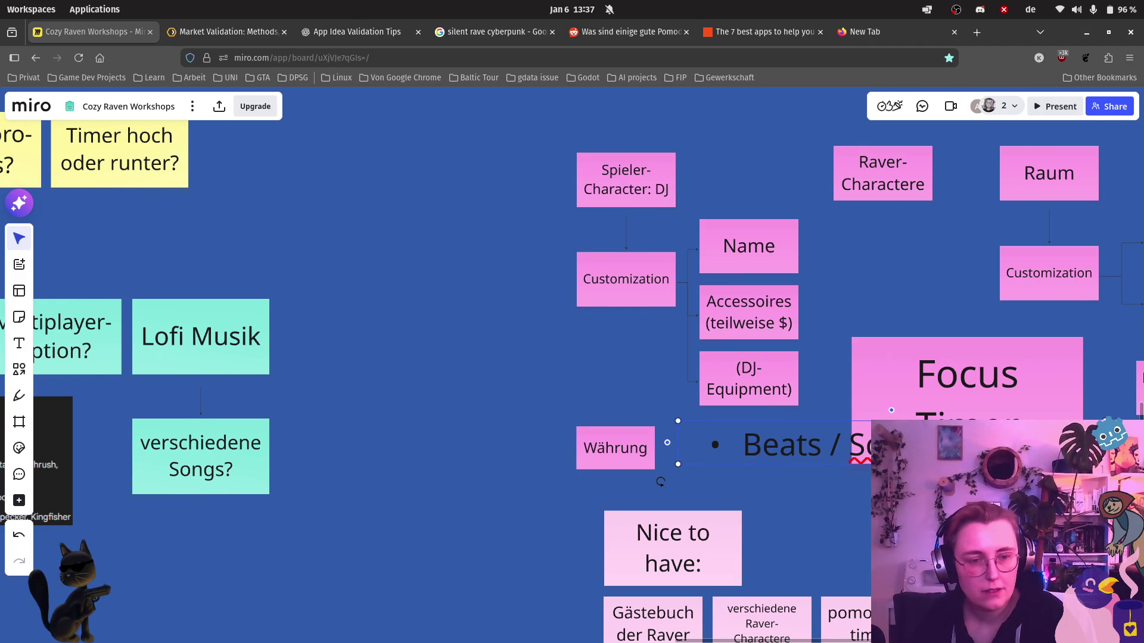
key("ctrl+minus")
key("Return")
type("Kör")
key("BackSpace")
type("örner / F")
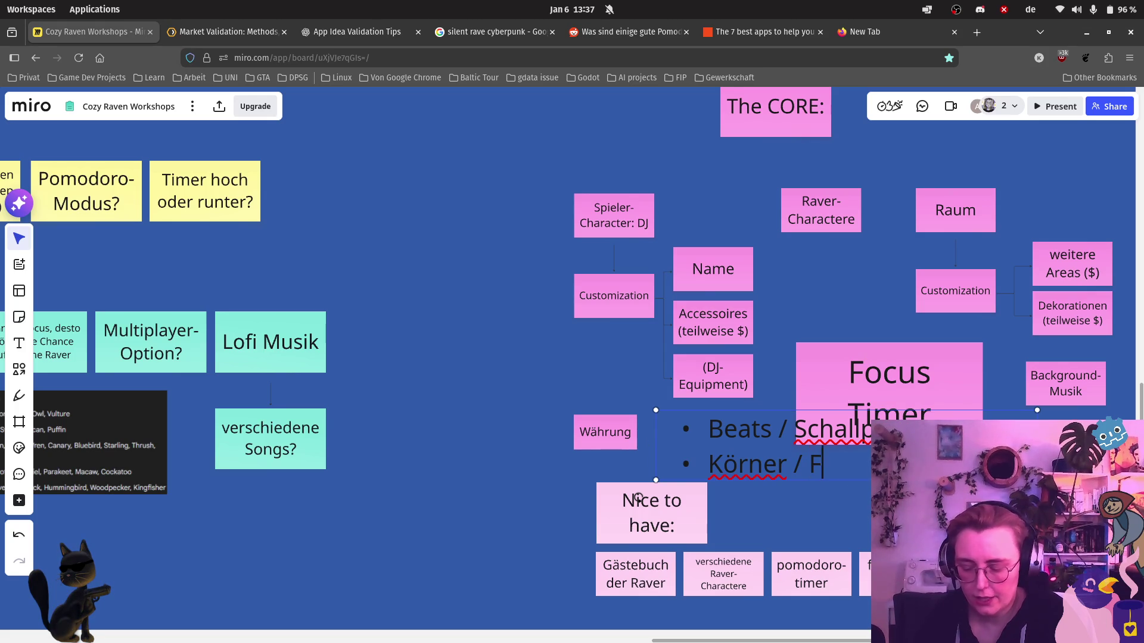
type("eder")
key("BackSpace")
key("BackSpace")
type("er")
key("Return")
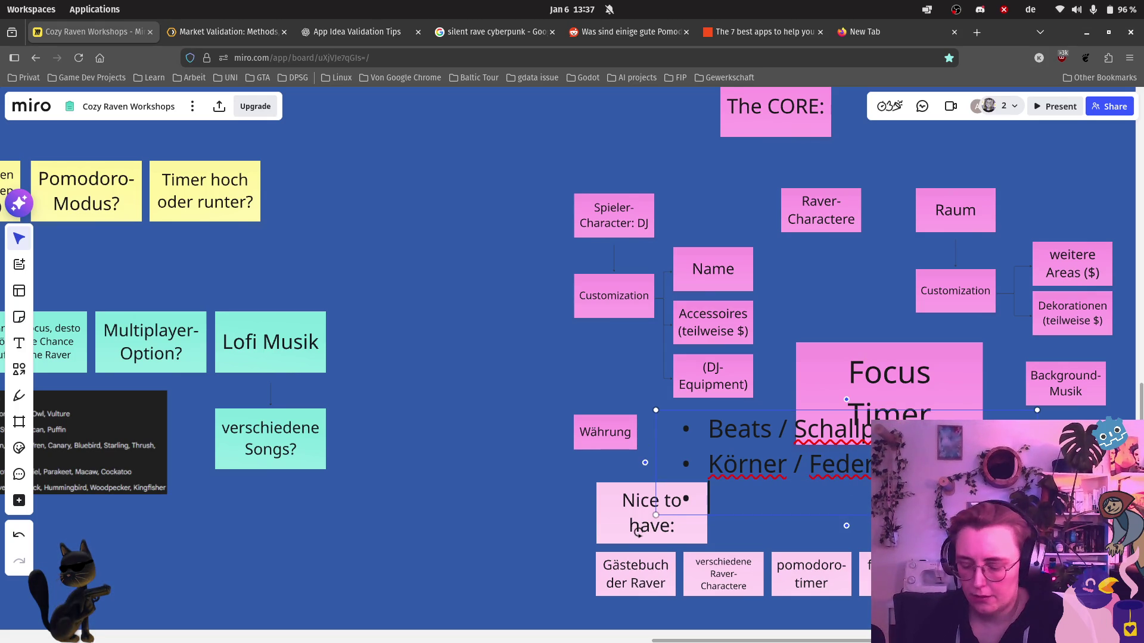
type("Neon")
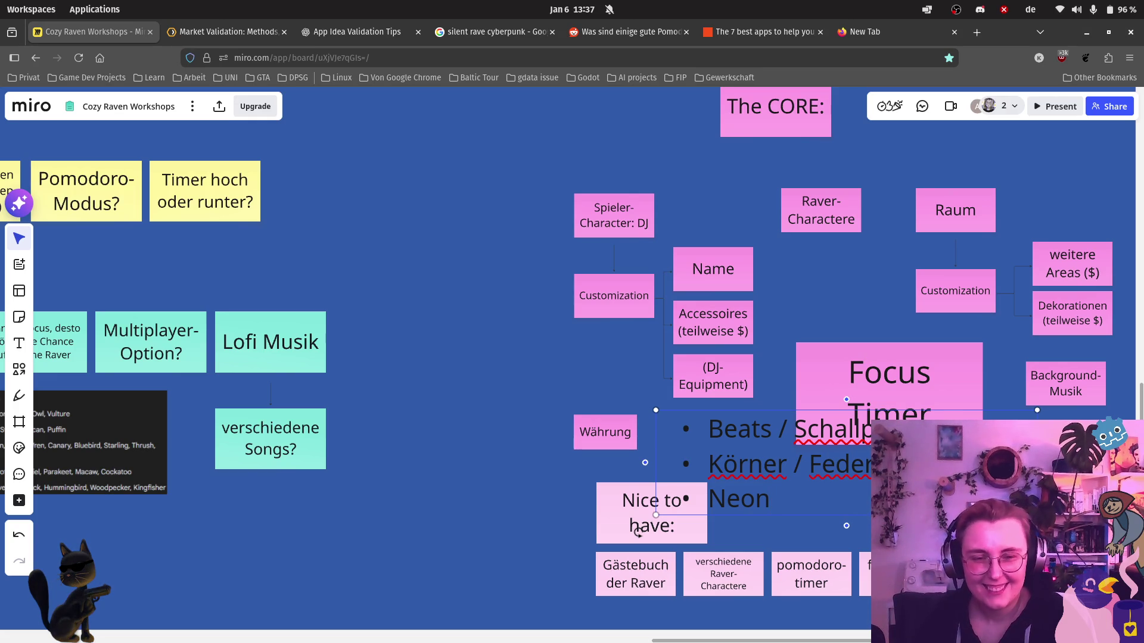
type("-")
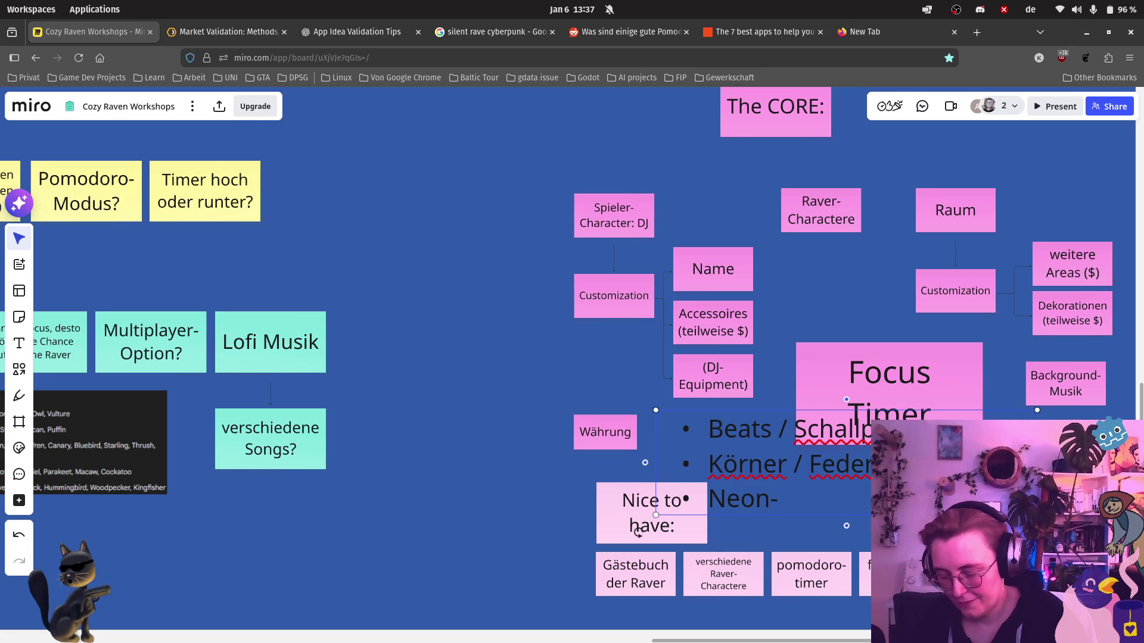
type("Wands")
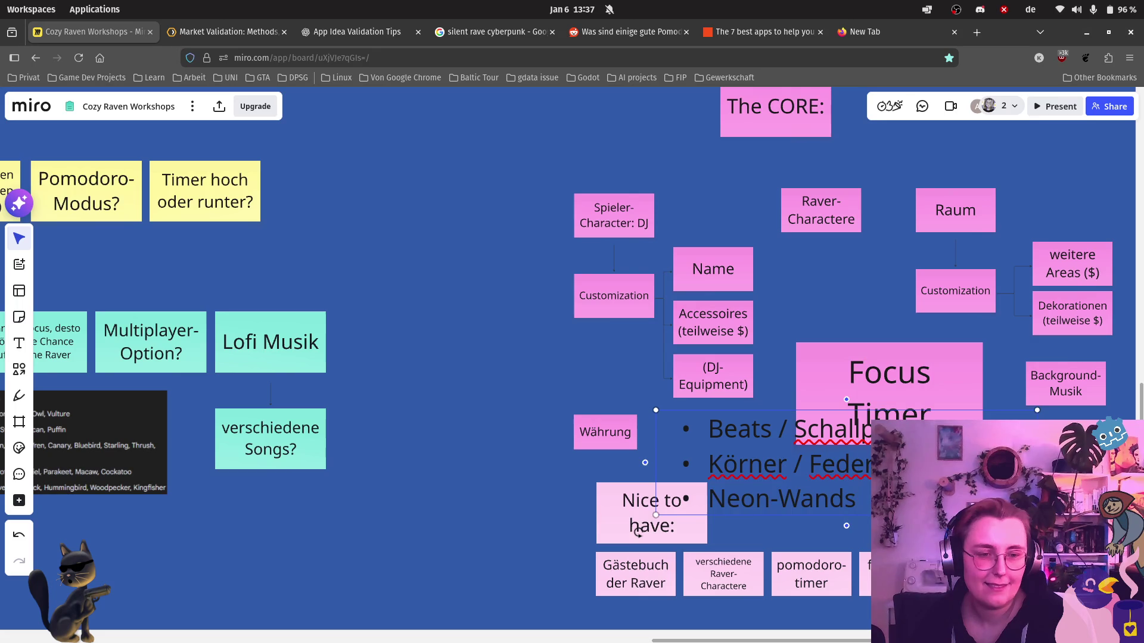
key("Escape")
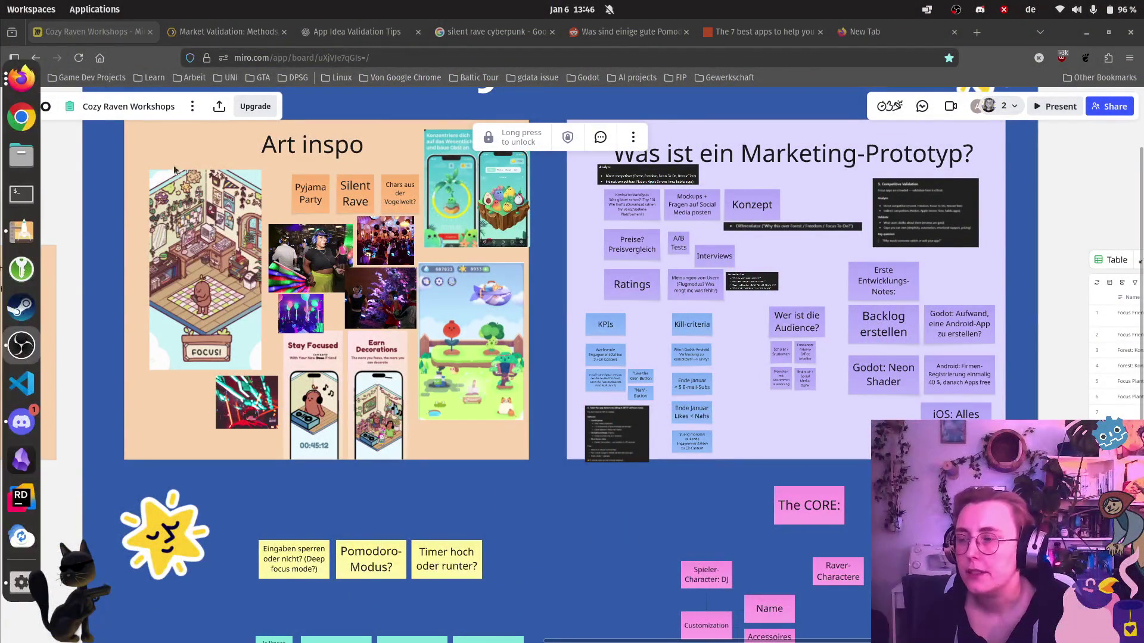
Zoom the board about 2x onto the Art inspo collage of rave photos and app mockups.
mouse_move(5, 80)
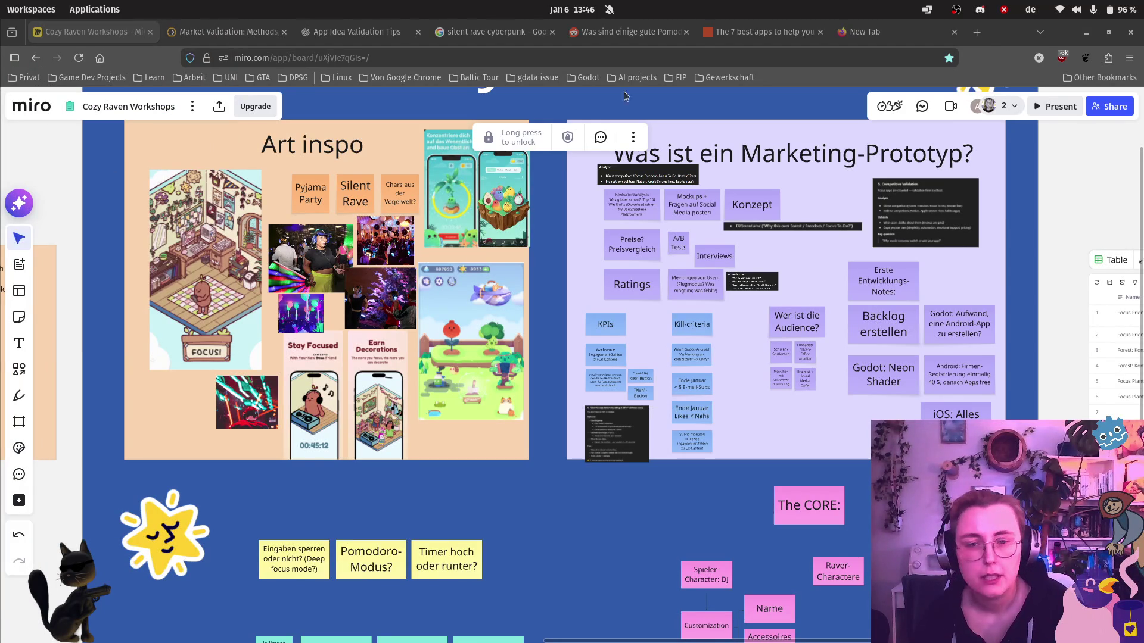
scroll(212, 208, "up", 5)
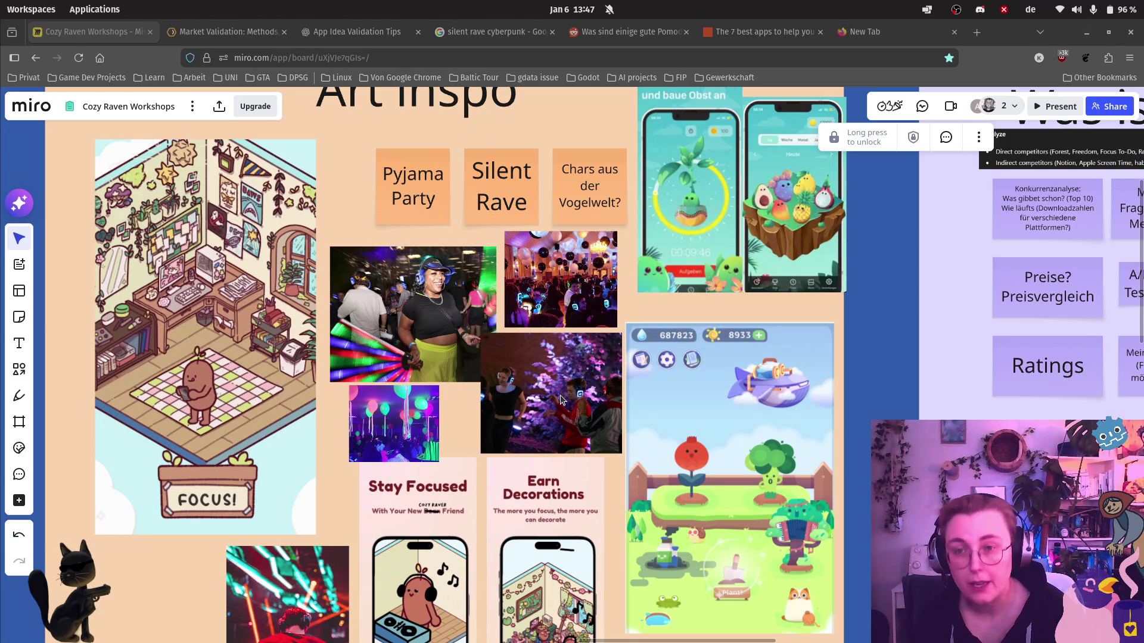
mouse_move(1, 120)
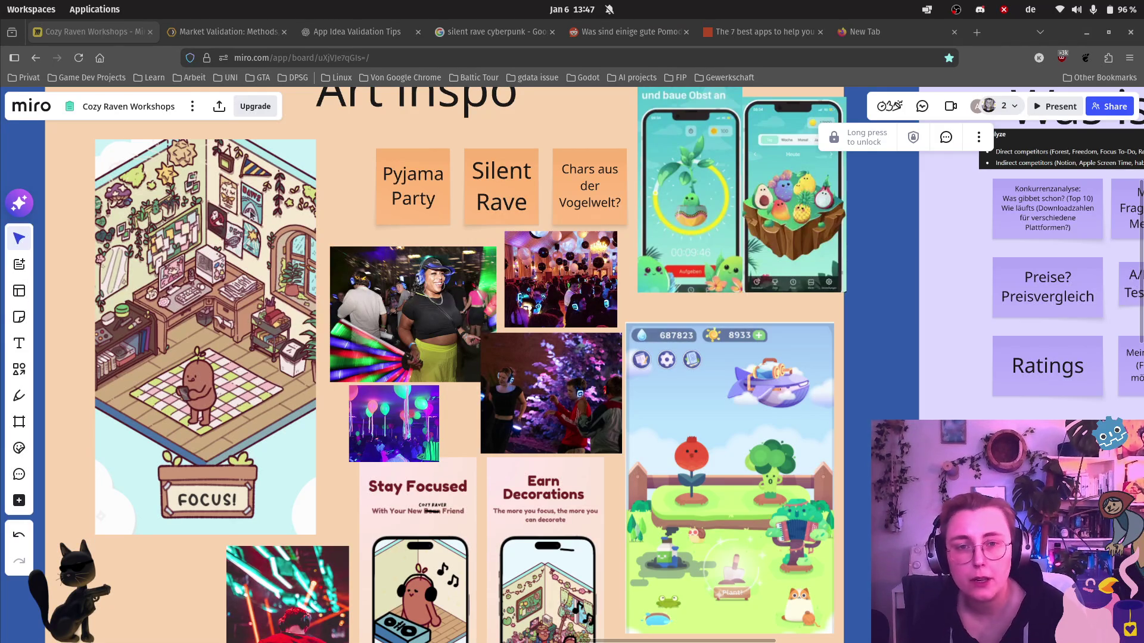
Launch the UxPlay mirroring server from a terminal with the uxplay command.
left_click(18, 189)
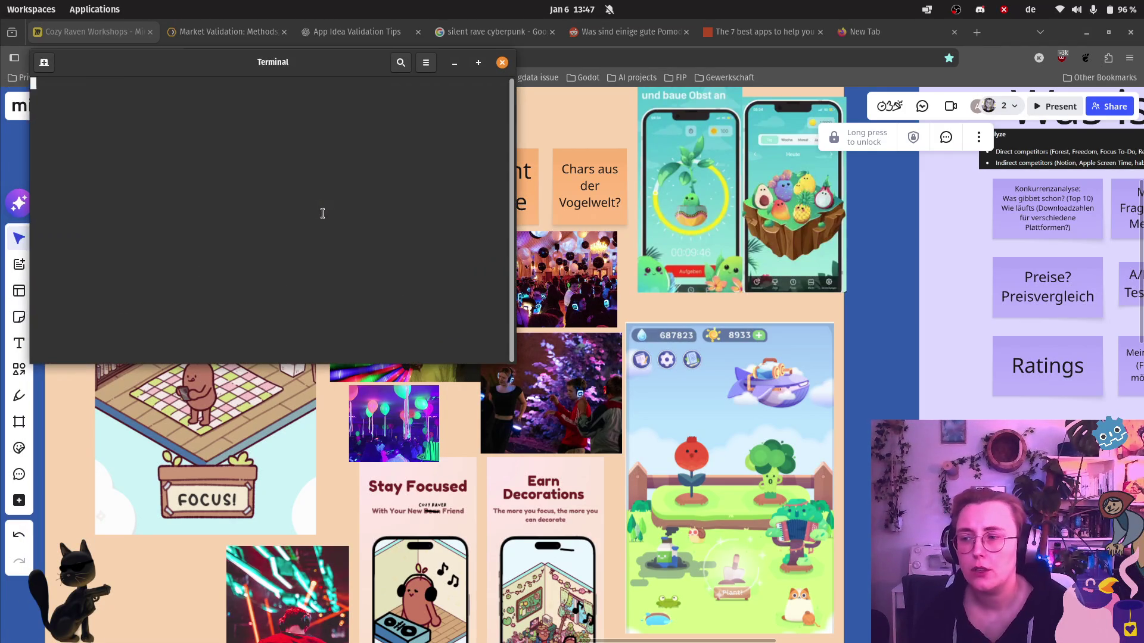
type("uxplay")
key("Return")
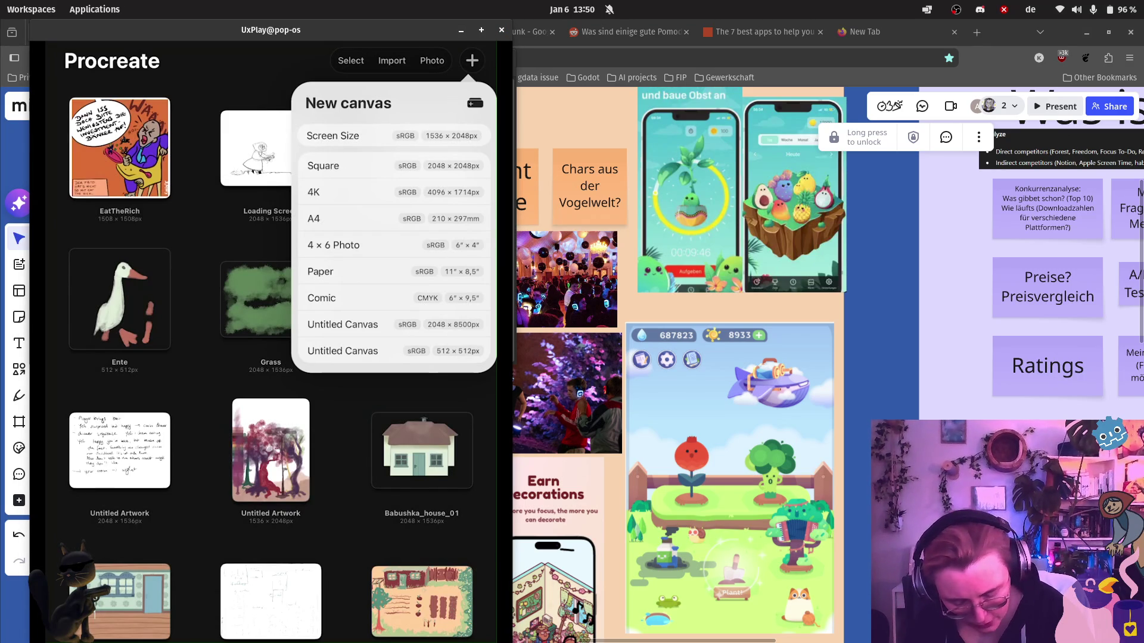
Create a new Screen Size canvas of 1536 × 2048 px in Procreate.
left_click(332, 135)
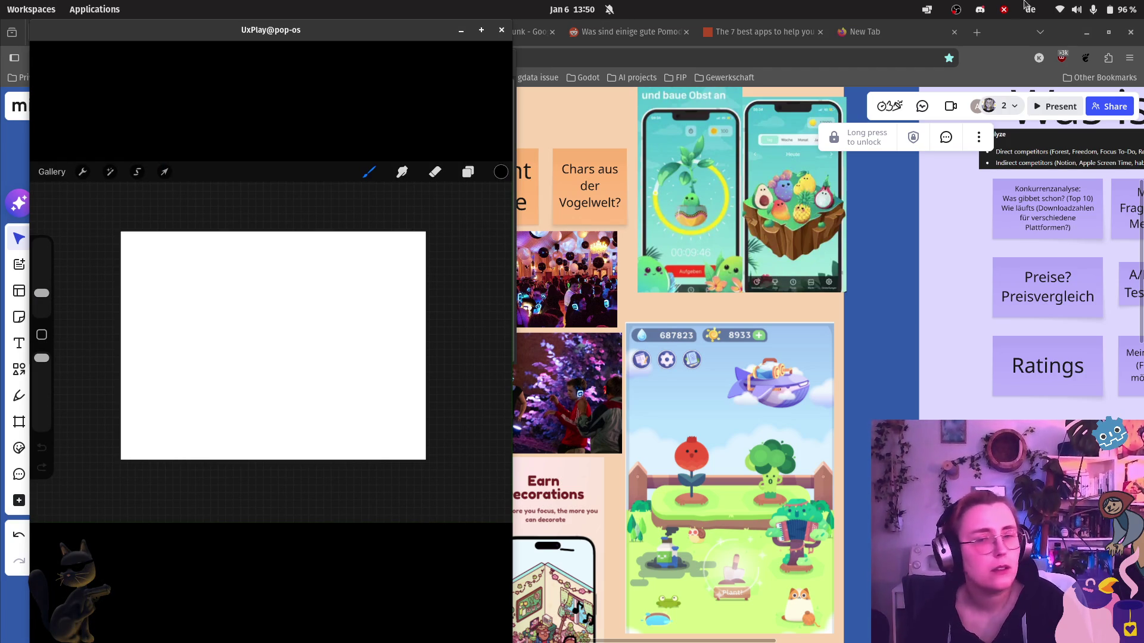
left_click(358, 50)
Maximize the mirrored iPad window so it fills the screen.
key("super+m")
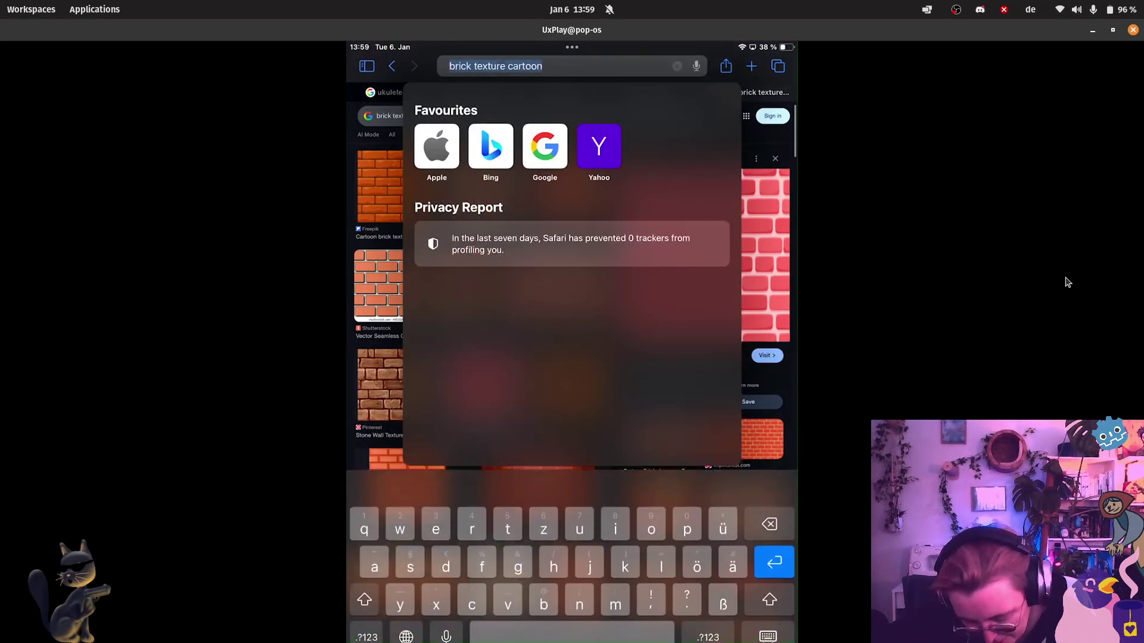
Run a Google search for 'bluejay' in Safari.
type("bluejay")
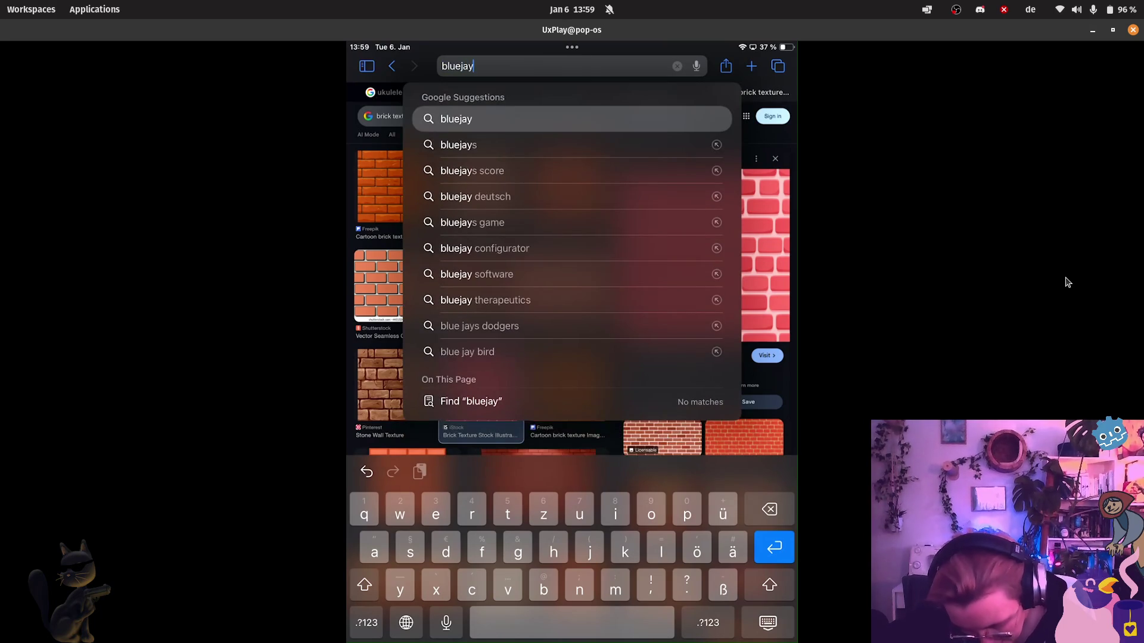
key("Return")
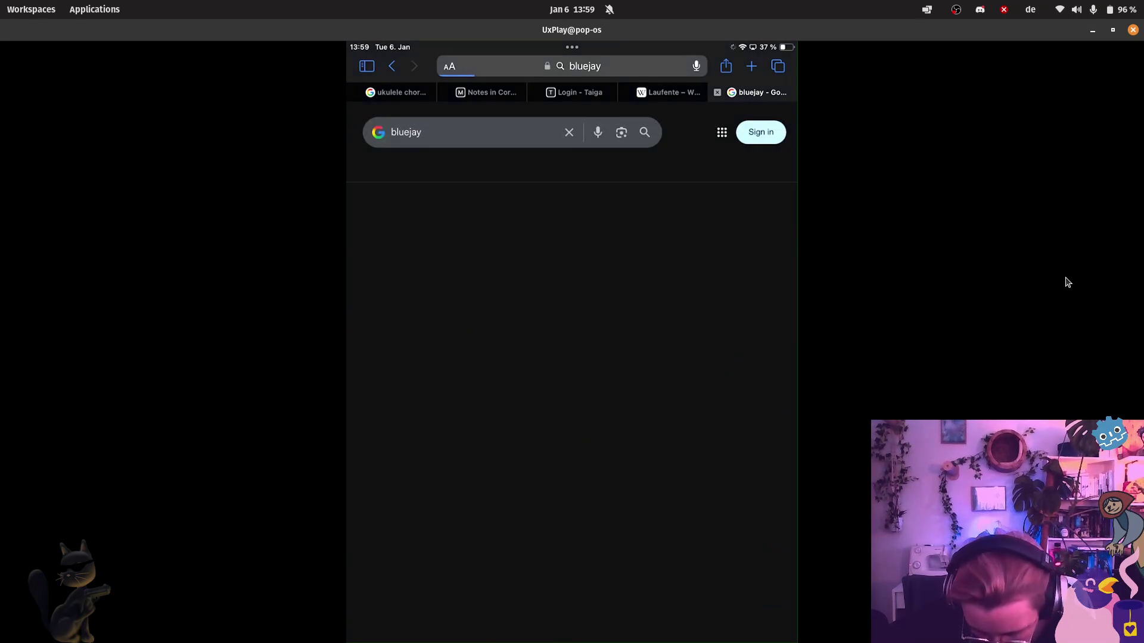